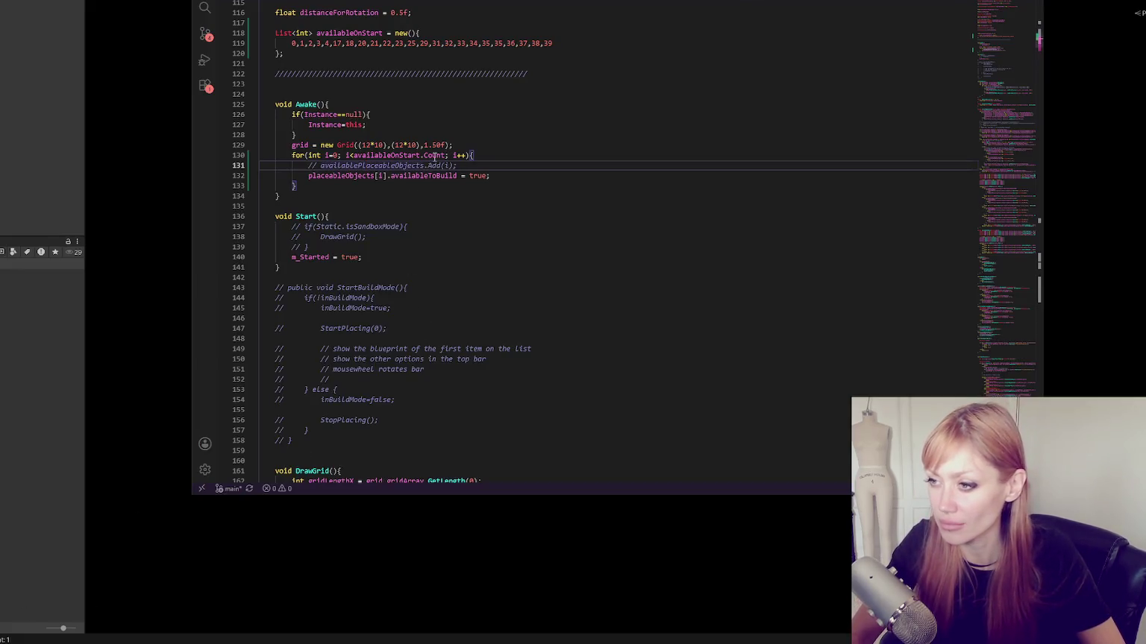
Switch back to Unity so the edited build-manager script reloads and the STRAIN title menu appears
click(36, 88)
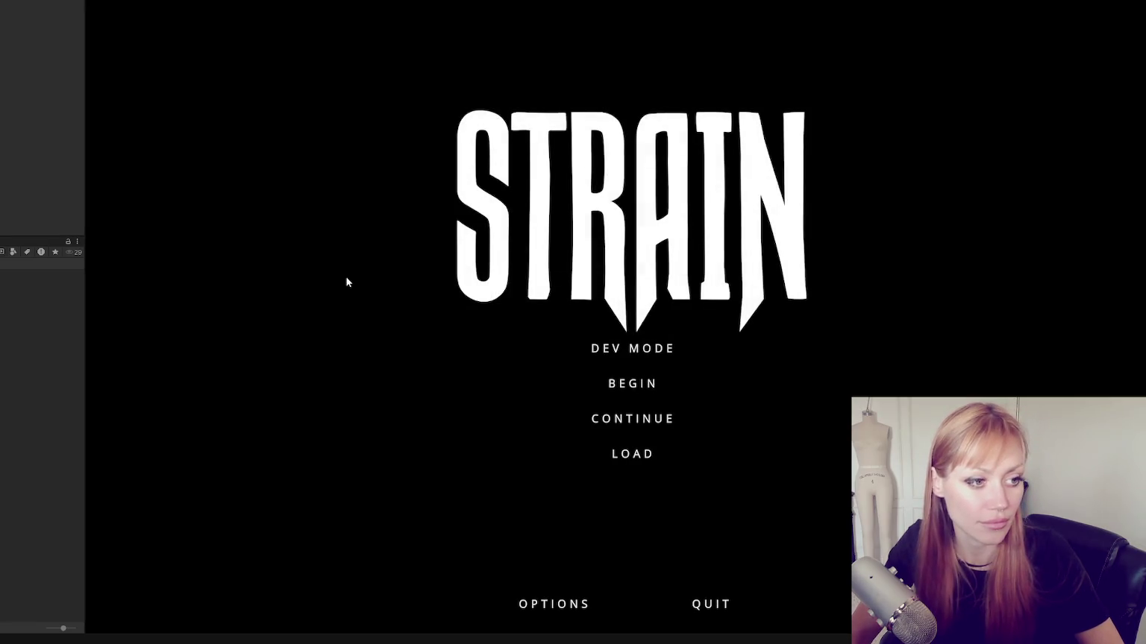
Start STRAIN in dev mode, walk forward, and browse the build menu's furniture catalogue from the Bed
click(640, 350)
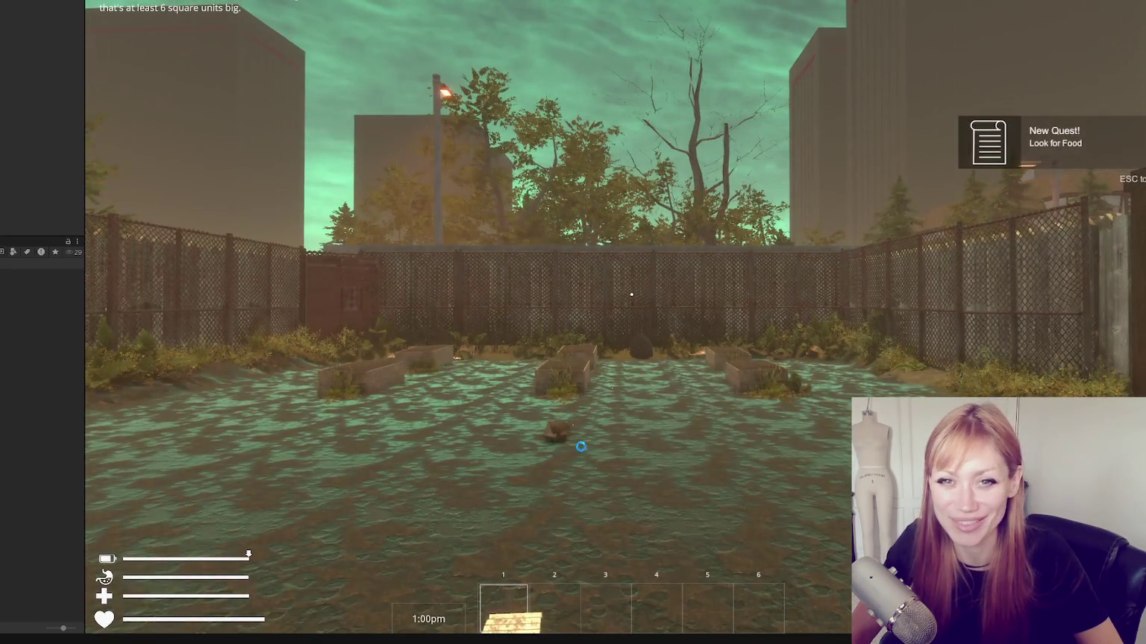
key(w)
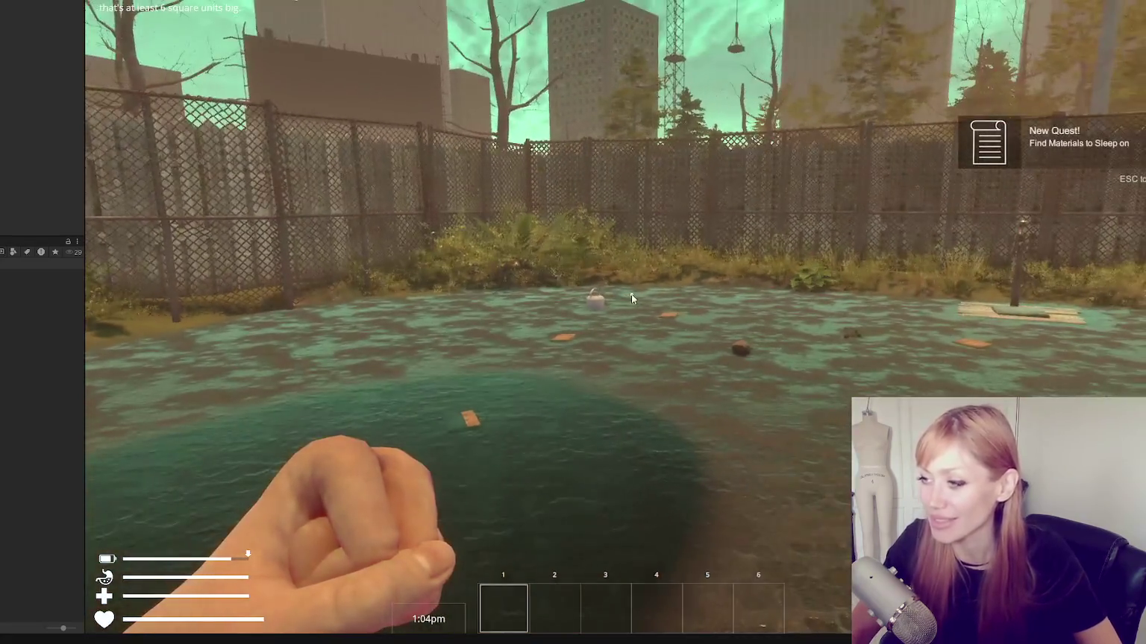
key(Escape)
click(878, 33)
click(503, 217)
scroll(557, 201, down, 10)
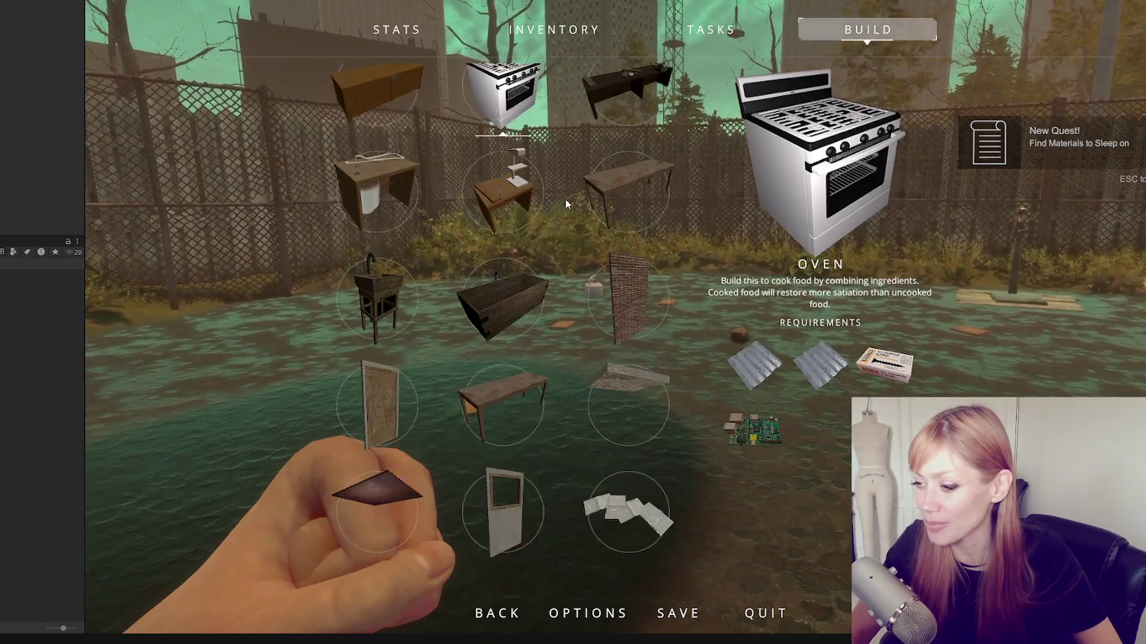
scroll(566, 199, down, 1)
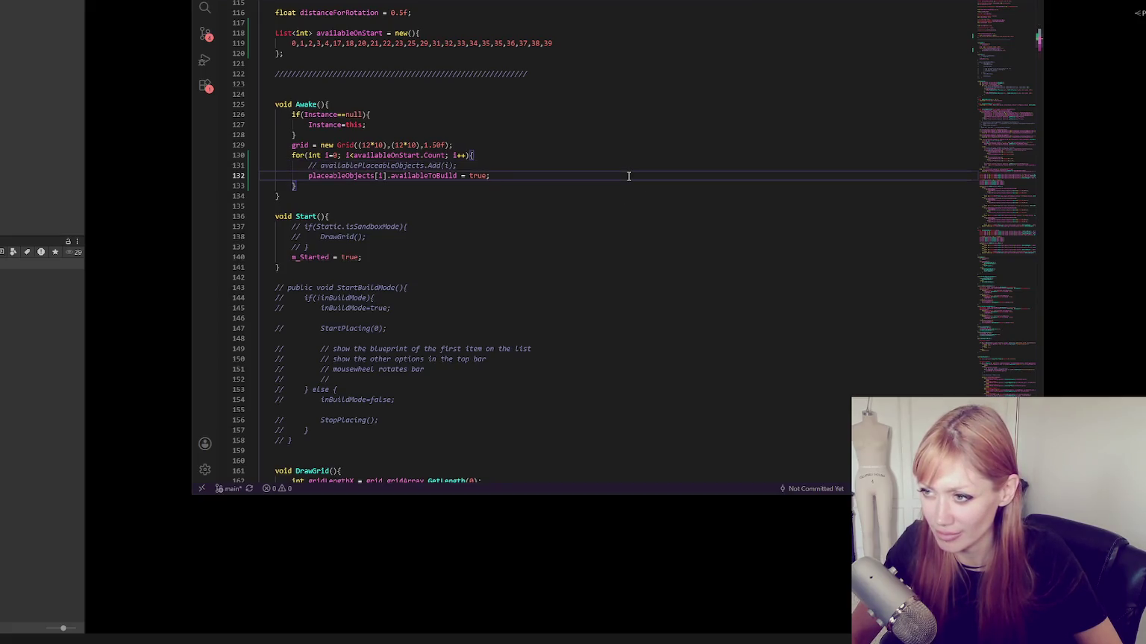
Change line 132 to unlock placeableObjects[availableOnStart[i]], then return to Unity to recompile
scroll(637, 180, up, 2)
double_click(374, 208)
key(ctrl+c)
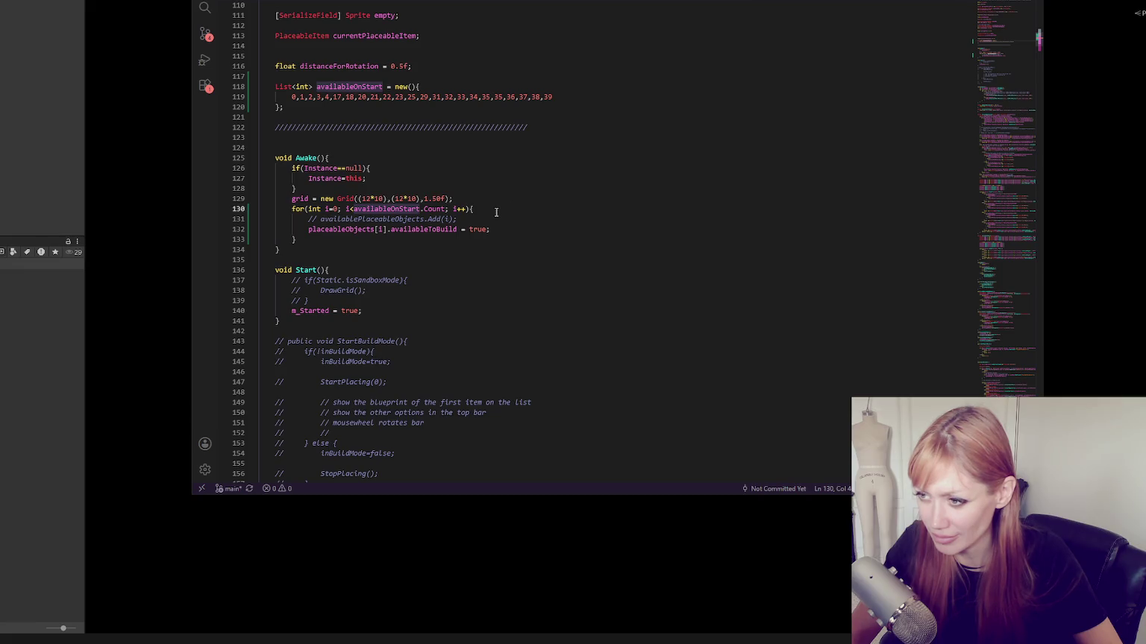
click(379, 230)
key(ctrl+v)
key(shift+Right)
text([)
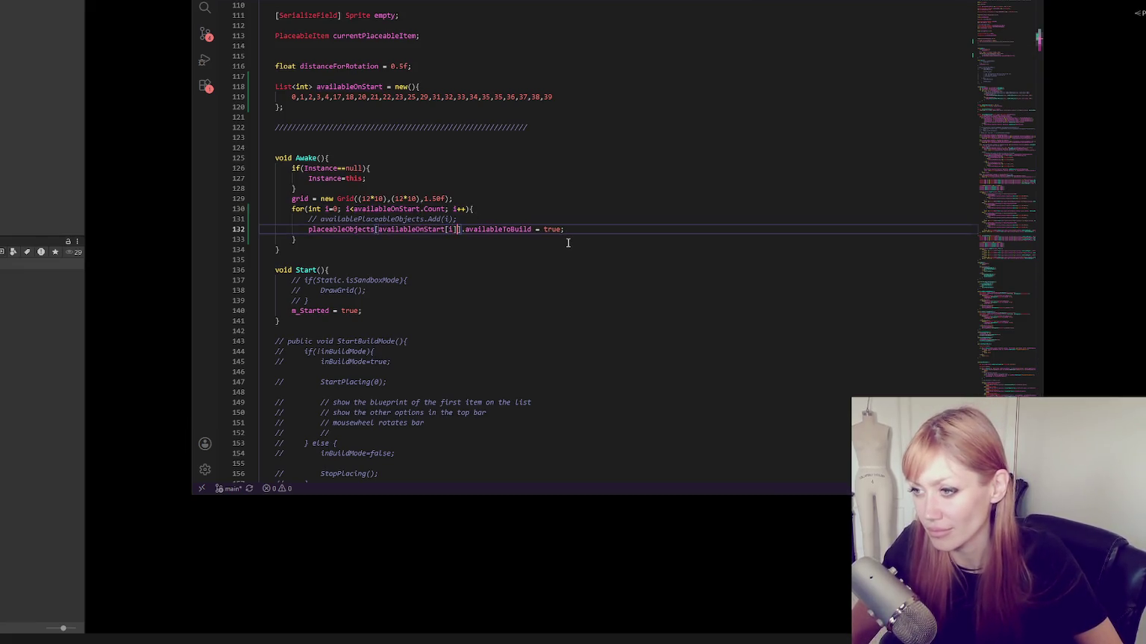
key(alt+Tab)
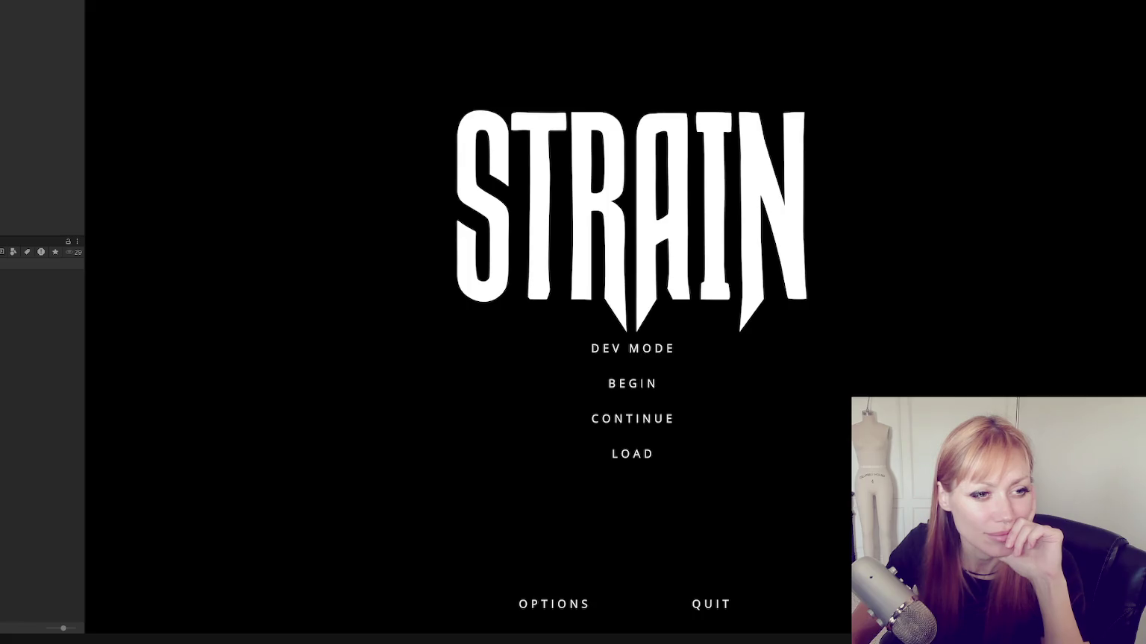
Relaunch STRAIN in dev mode to load the level and check the unlocked build items
click(659, 348)
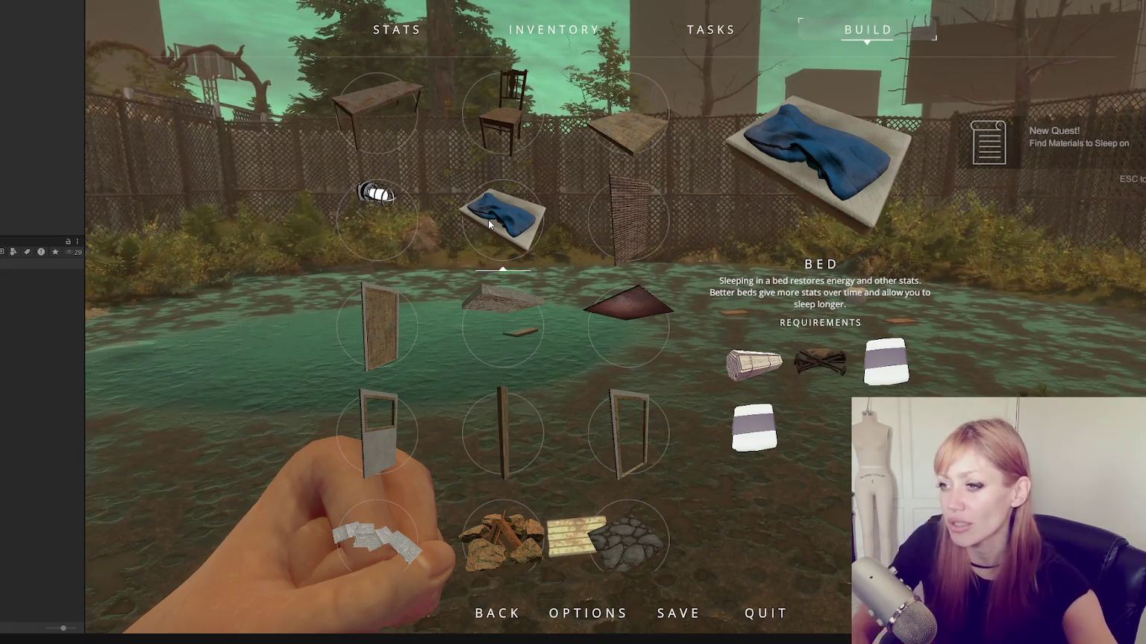
scroll(614, 320, down, 3)
scroll(522, 295, down, 2)
scroll(496, 291, up, 4)
scroll(492, 244, down, 1)
scroll(502, 247, down, 2)
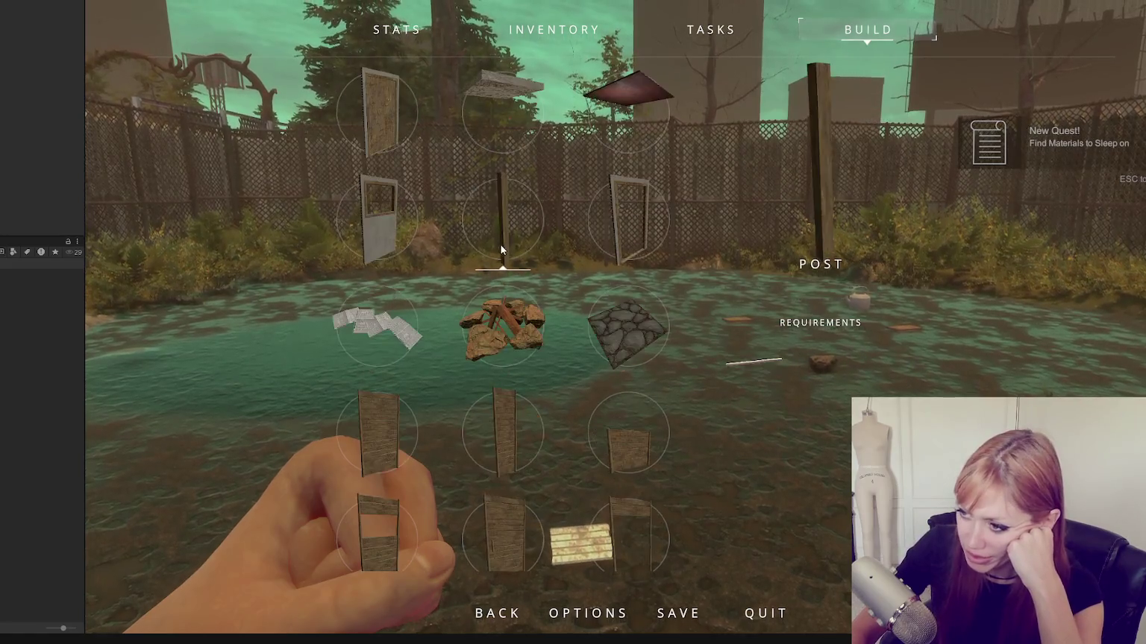
scroll(374, 240, down, 1)
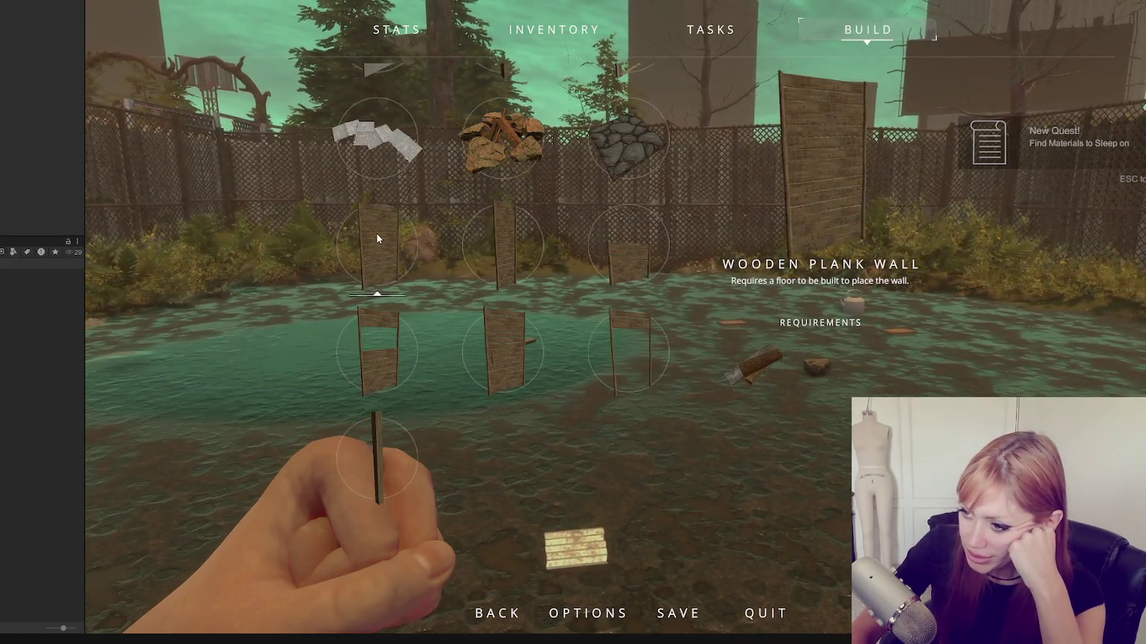
scroll(596, 253, up, 3)
scroll(574, 259, up, 1)
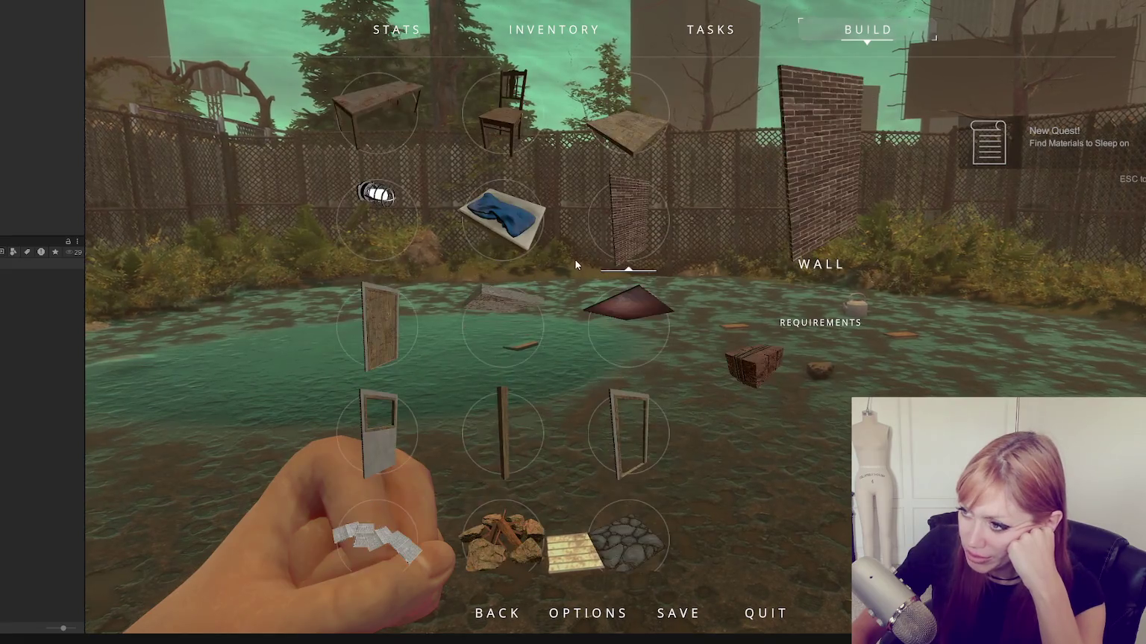
scroll(535, 261, down, 1)
scroll(531, 260, up, 1)
scroll(531, 260, up, 2)
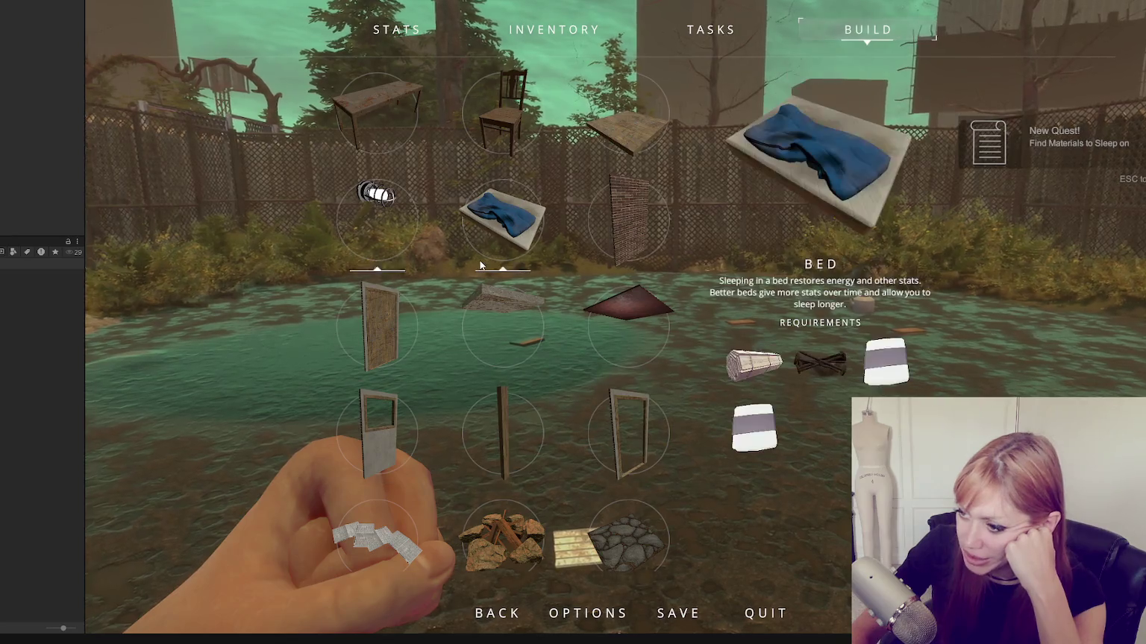
scroll(583, 165, down, 2)
scroll(583, 164, down, 2)
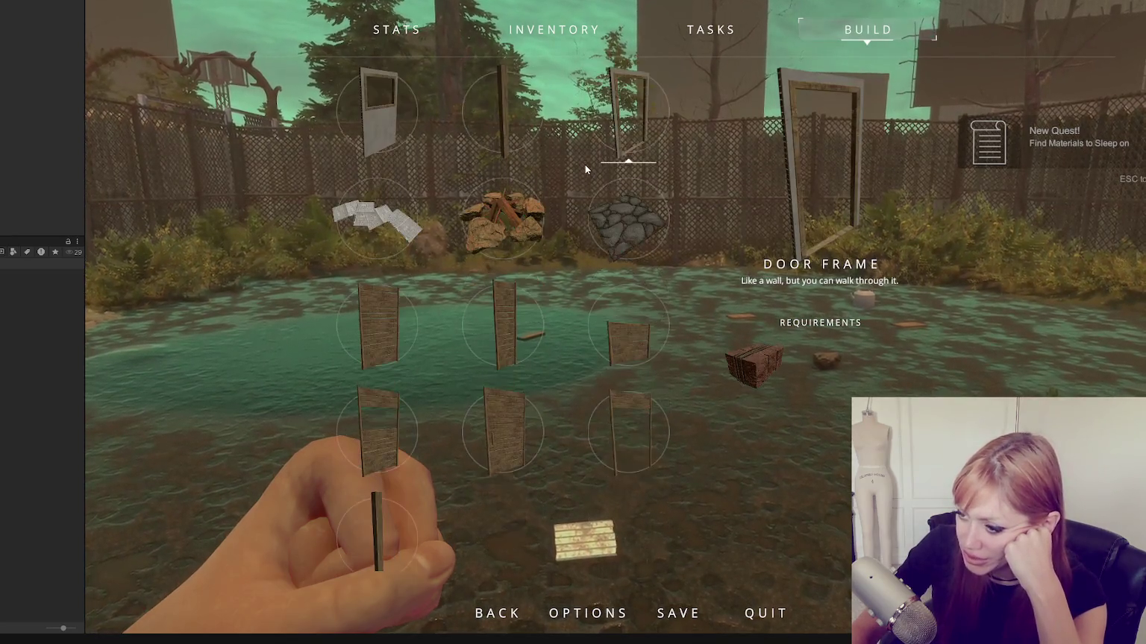
scroll(588, 172, up, 3)
scroll(593, 184, up, 1)
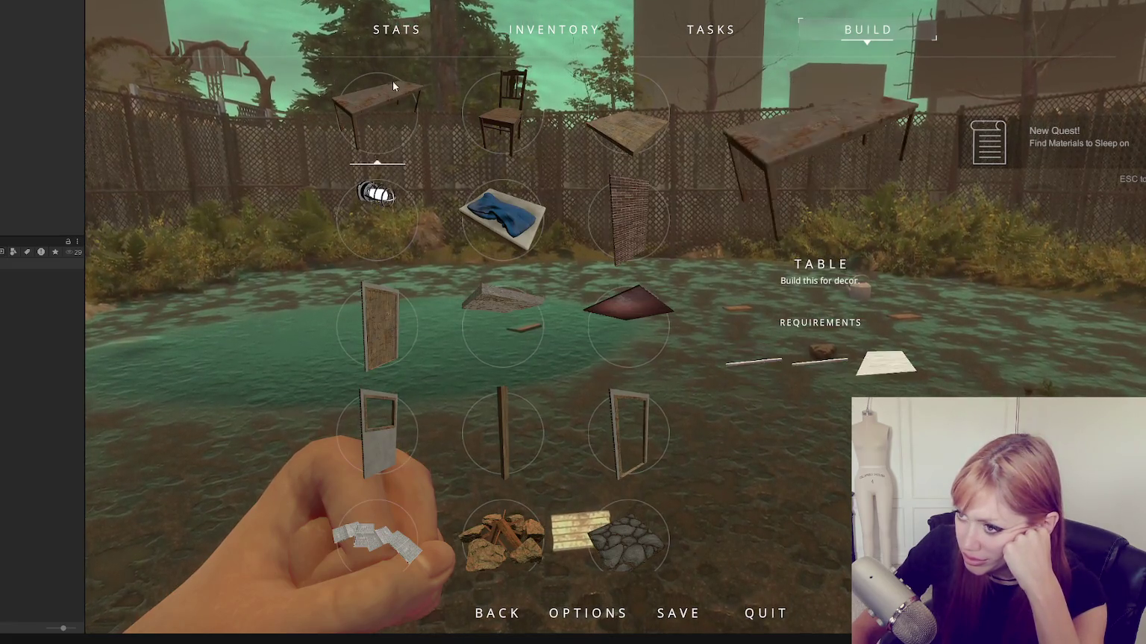
scroll(621, 297, down, 4)
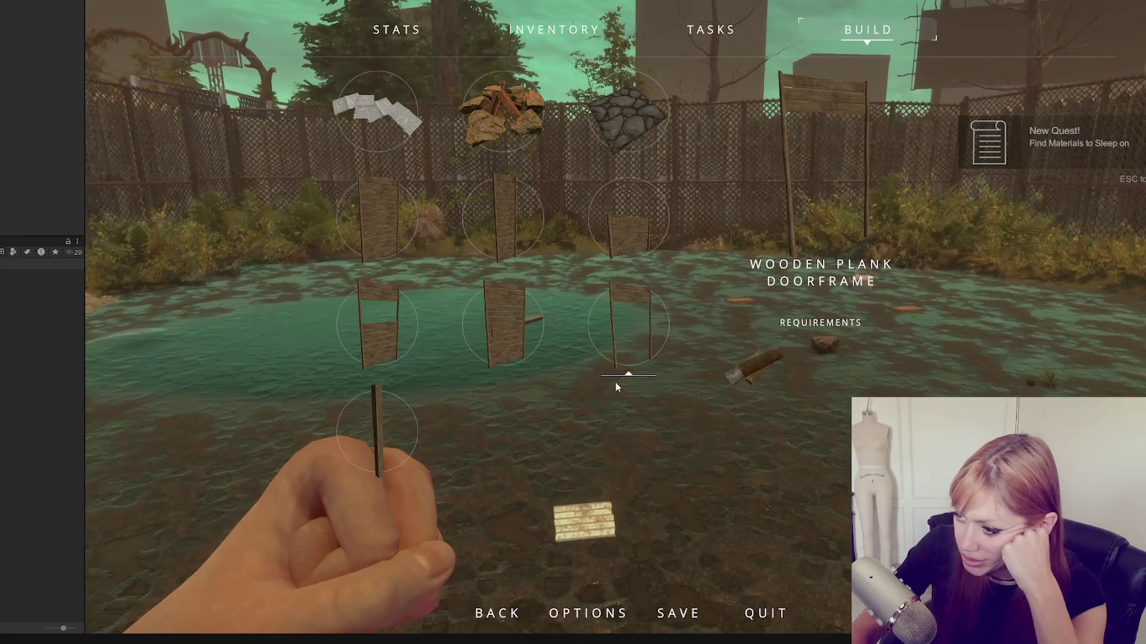
scroll(595, 236, up, 1)
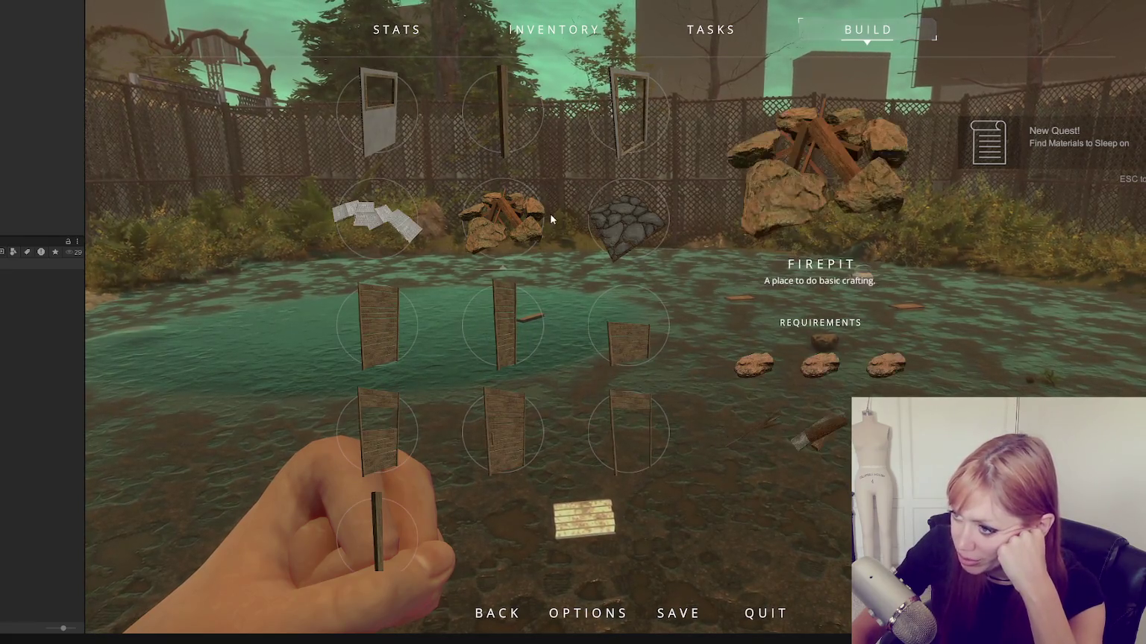
scroll(553, 214, up, 1)
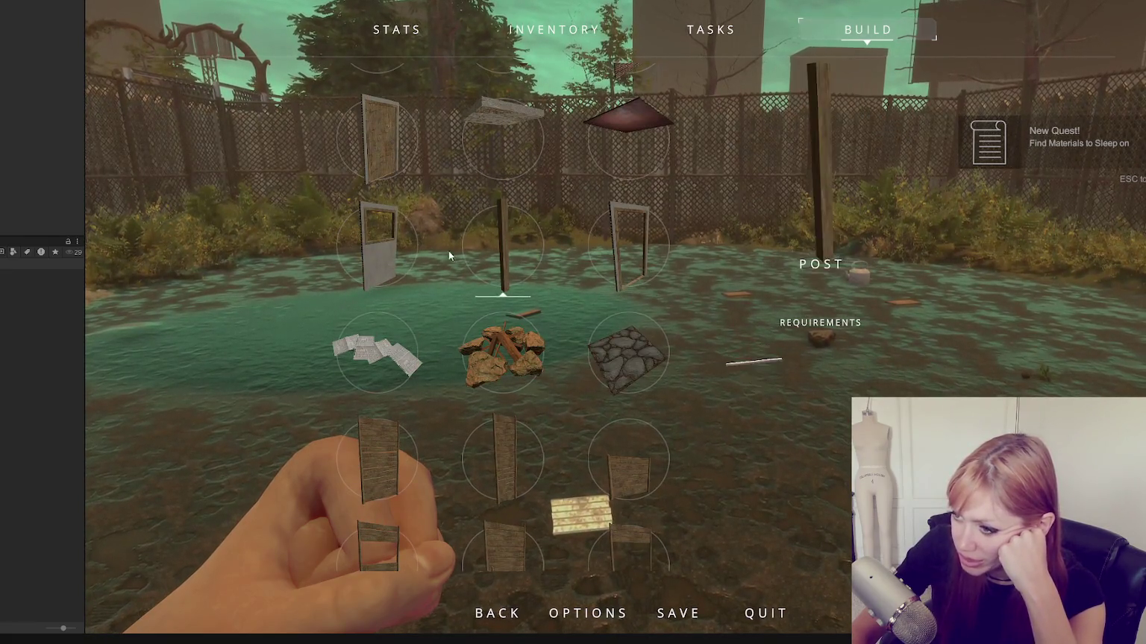
scroll(463, 251, up, 1)
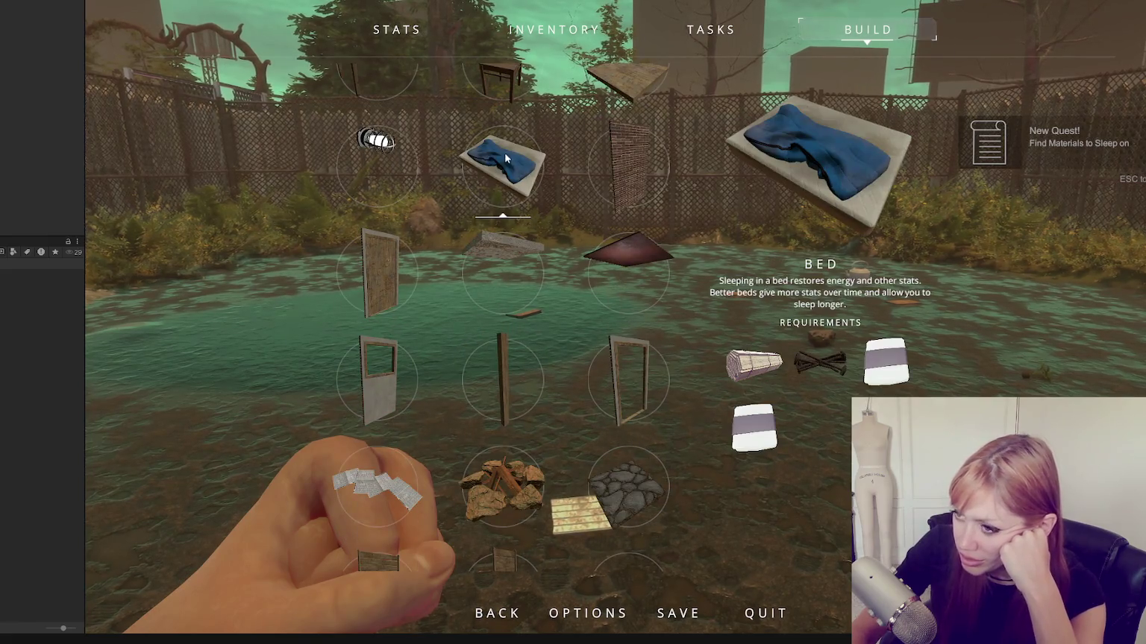
scroll(504, 159, up, 1)
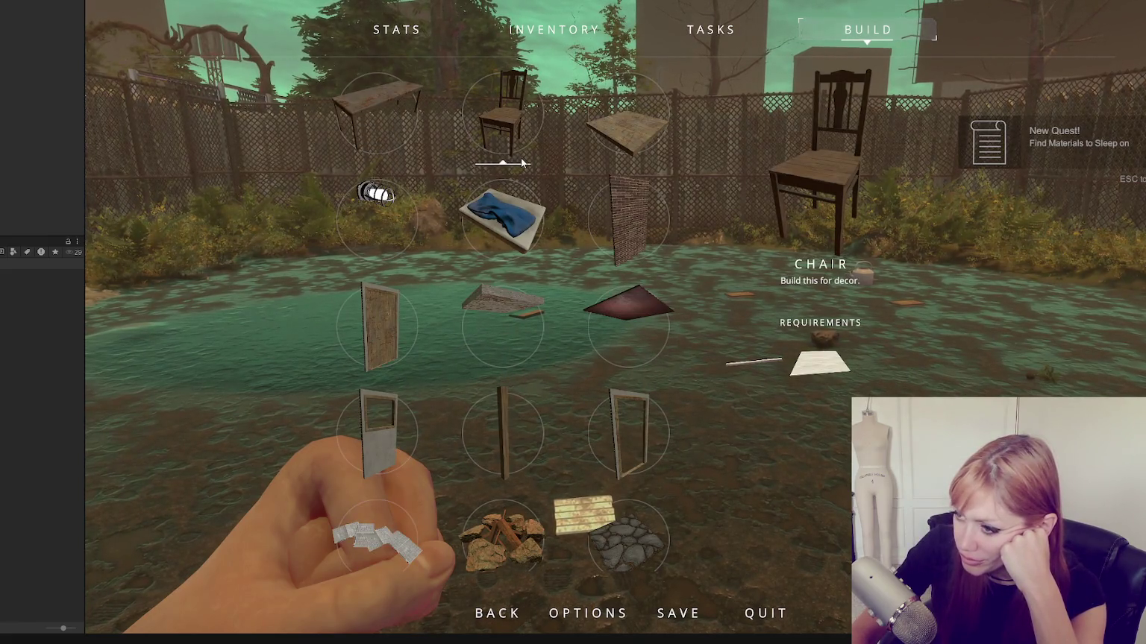
scroll(527, 143, down, 3)
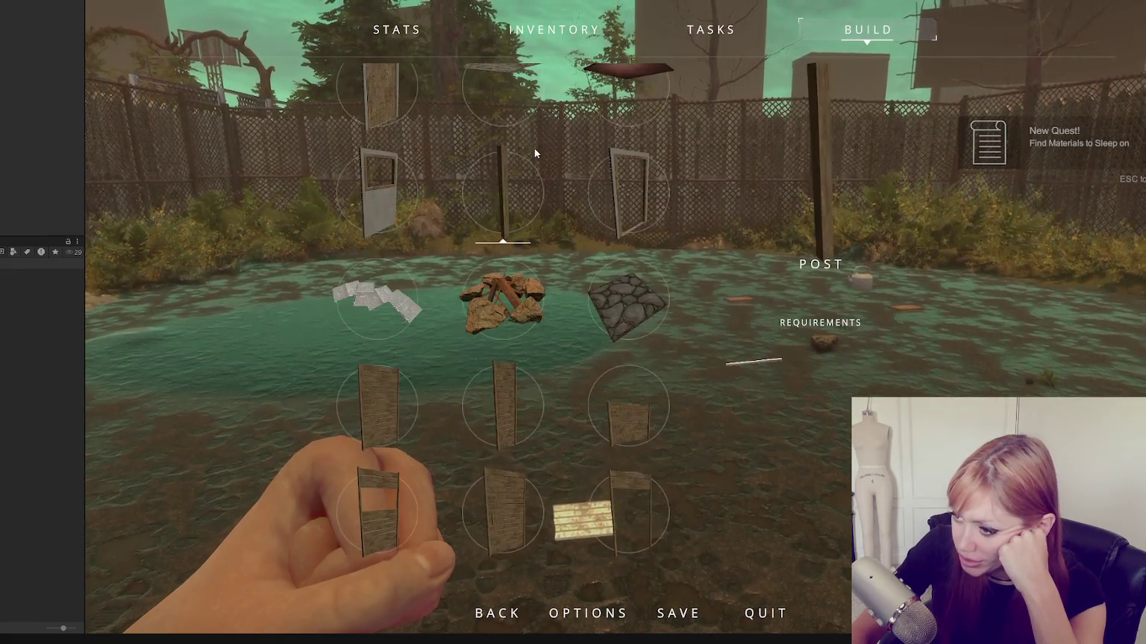
scroll(535, 147, down, 1)
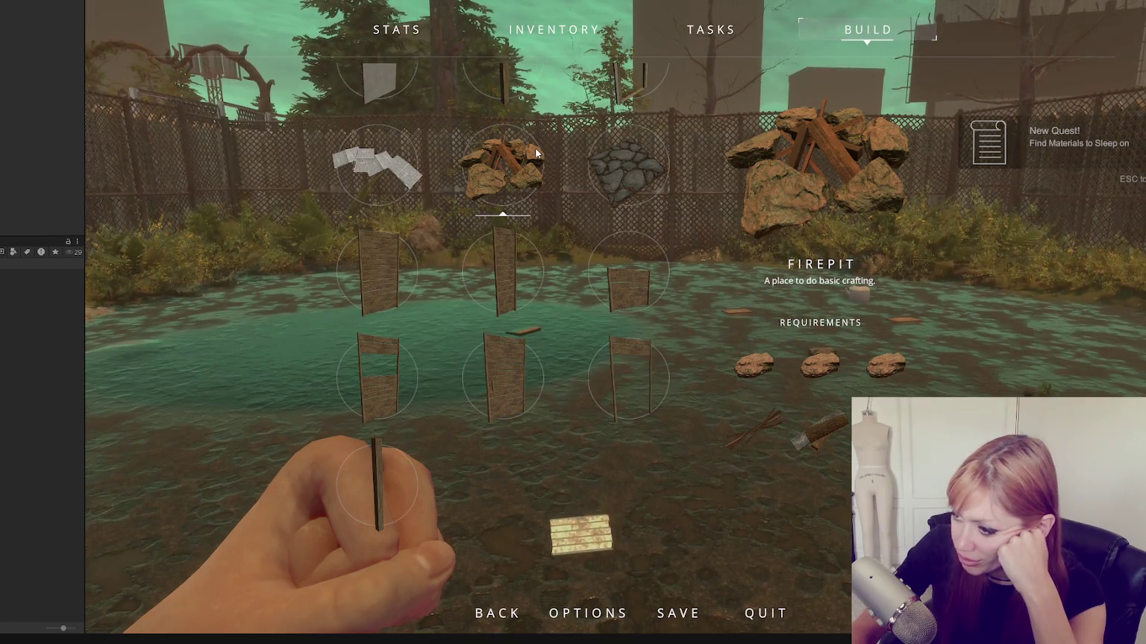
scroll(537, 150, up, 4)
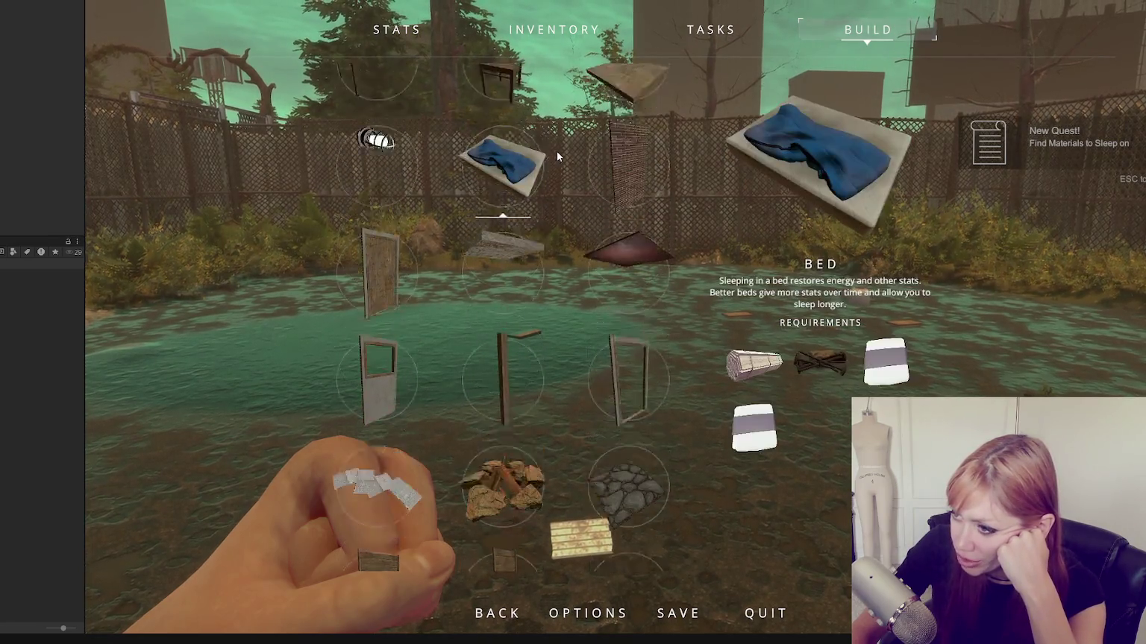
scroll(582, 154, down, 3)
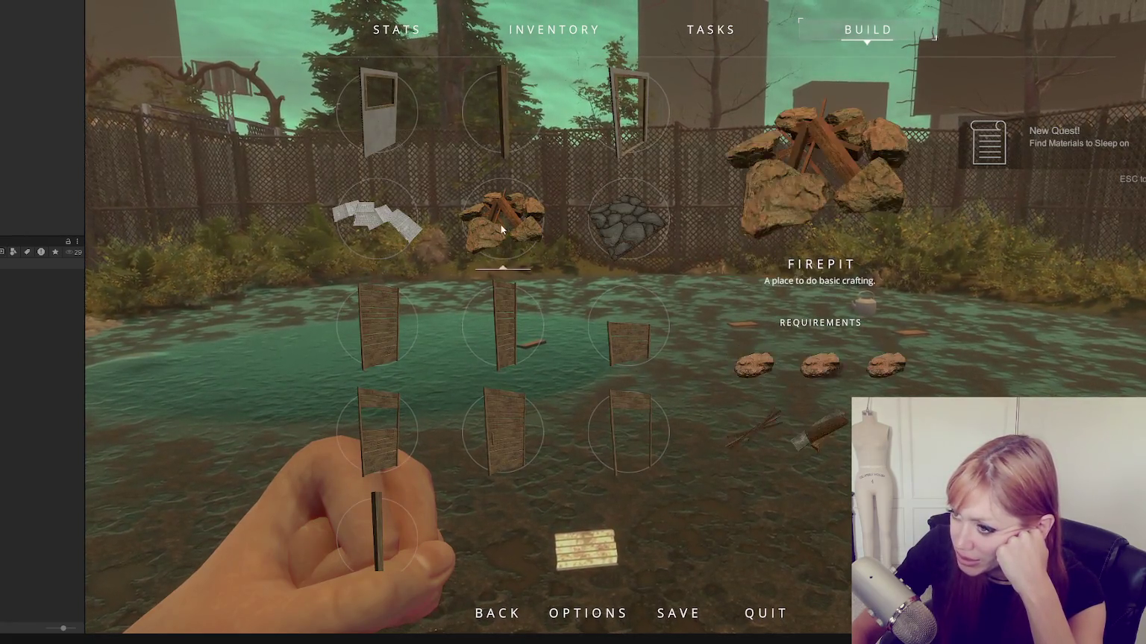
scroll(472, 220, up, 1)
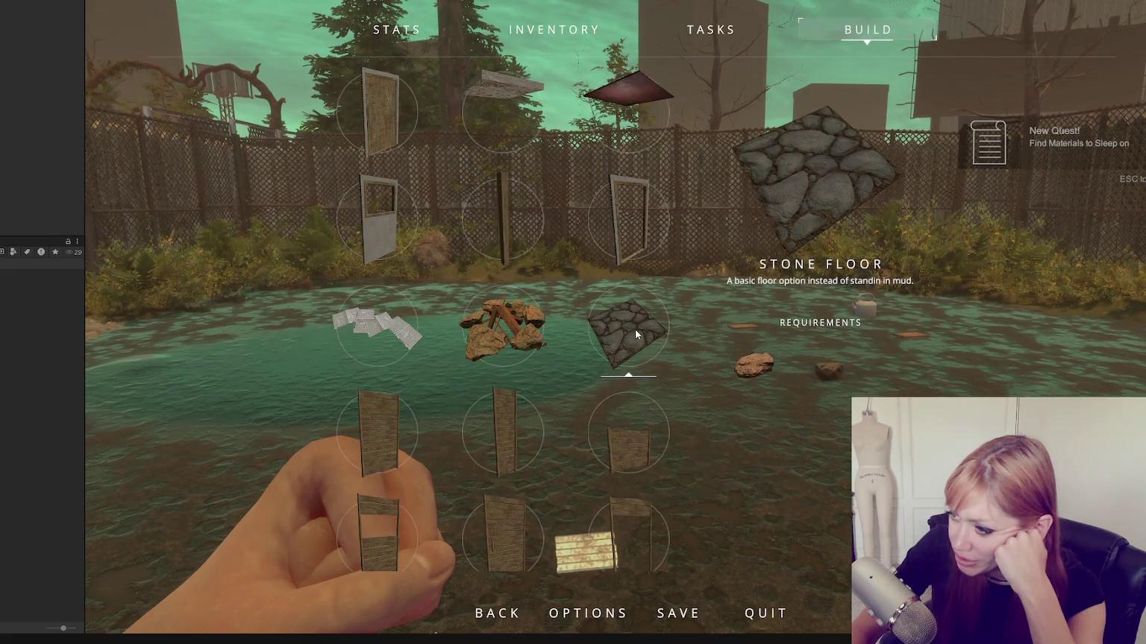
scroll(661, 335, up, 2)
scroll(661, 334, down, 1)
scroll(655, 334, up, 3)
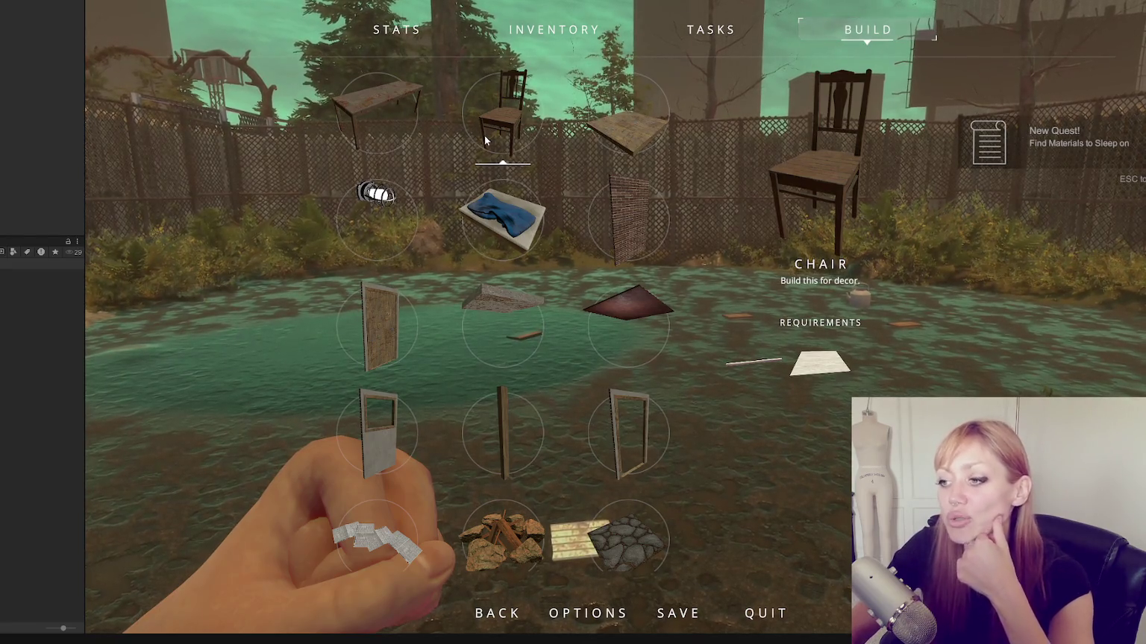
Browse the build grid, select the upright Wooden Plank Wall Half V, and enter placement mode
scroll(484, 133, down, 1)
scroll(486, 137, down, 3)
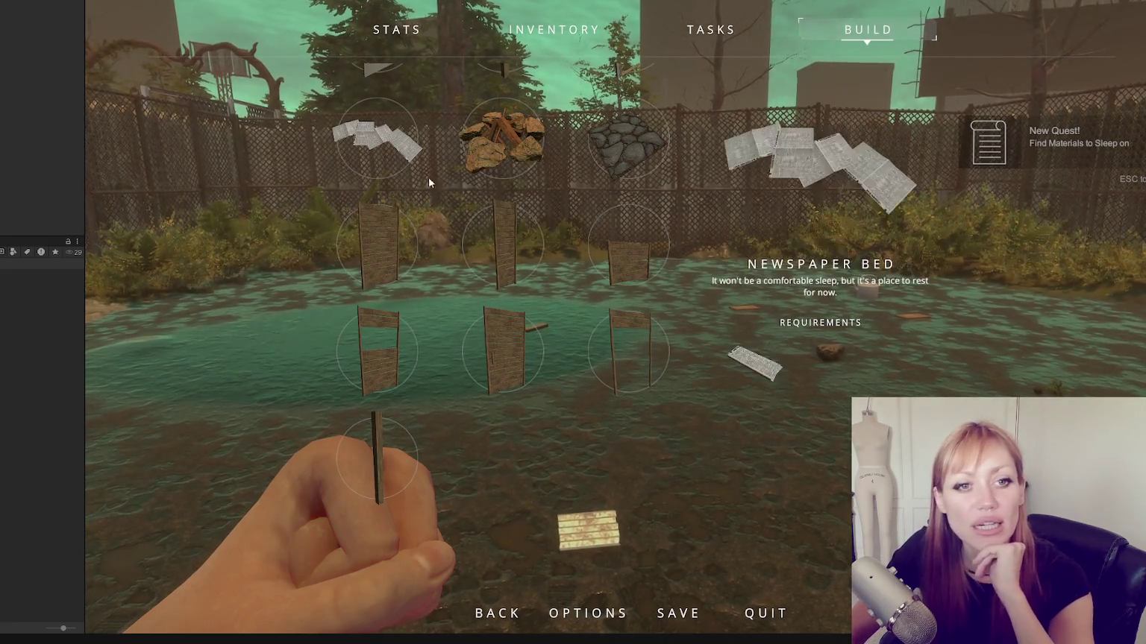
scroll(506, 189, up, 4)
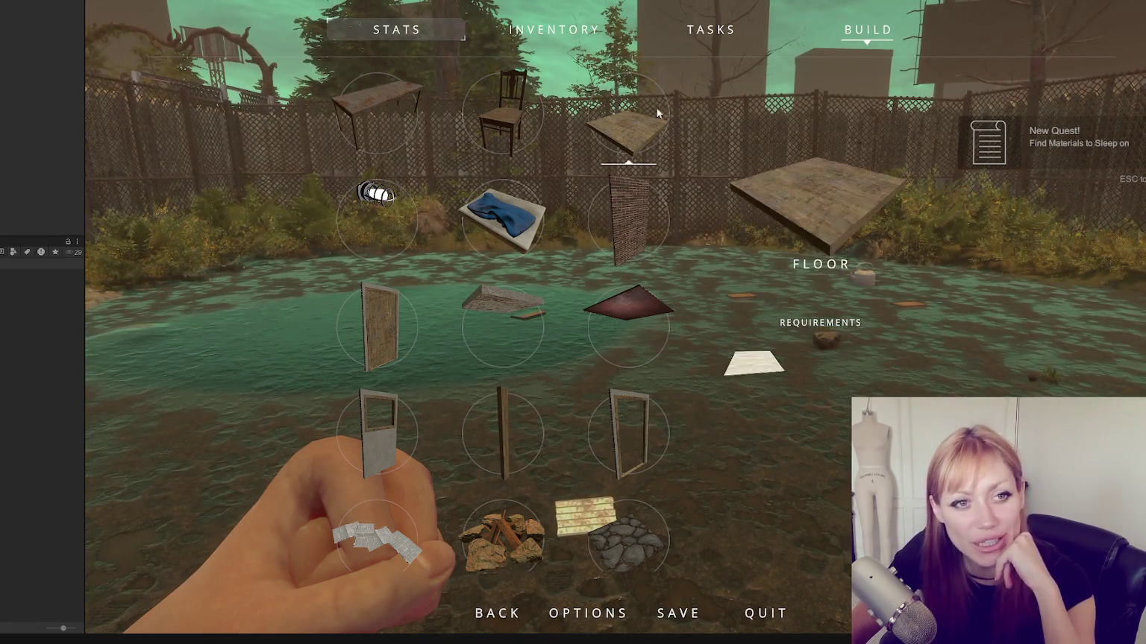
scroll(598, 321, down, 2)
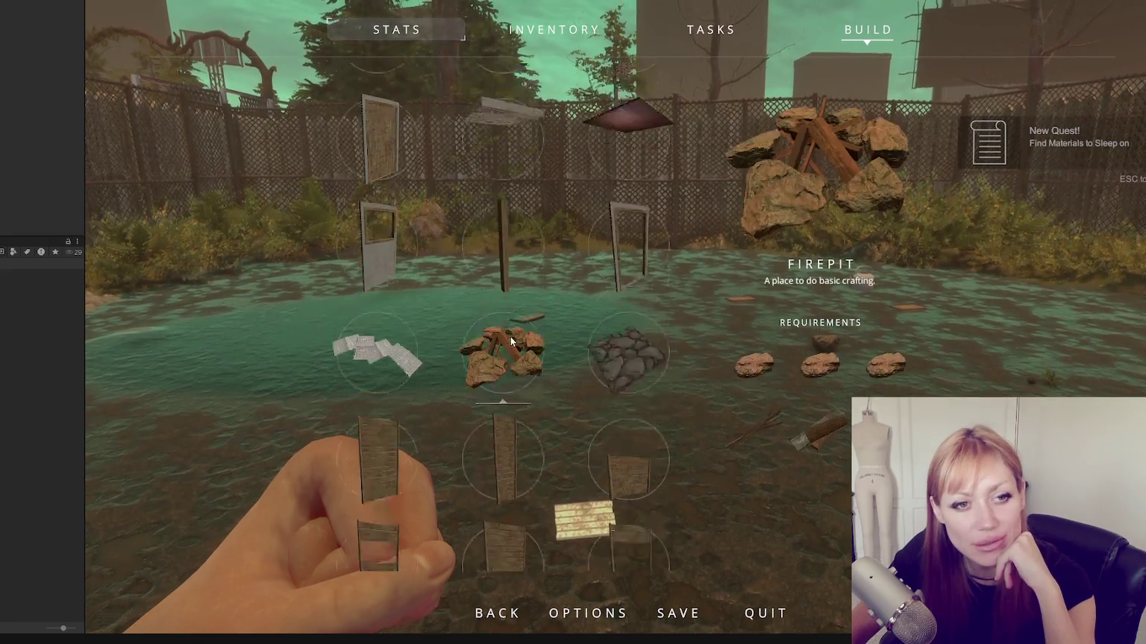
scroll(518, 321, down, 2)
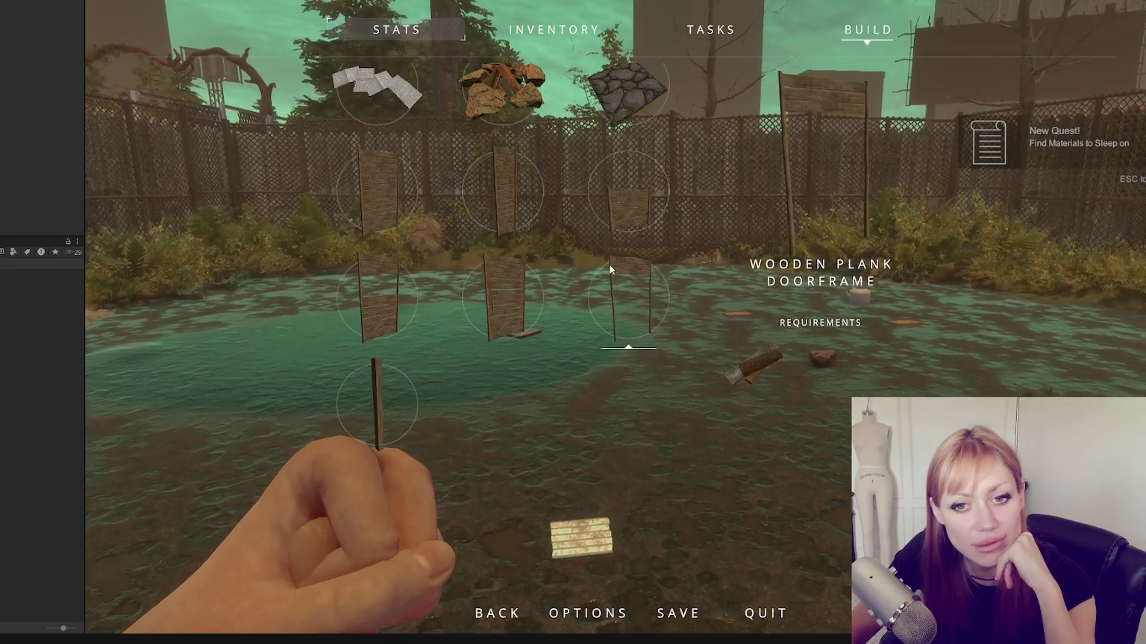
scroll(589, 237, up, 1)
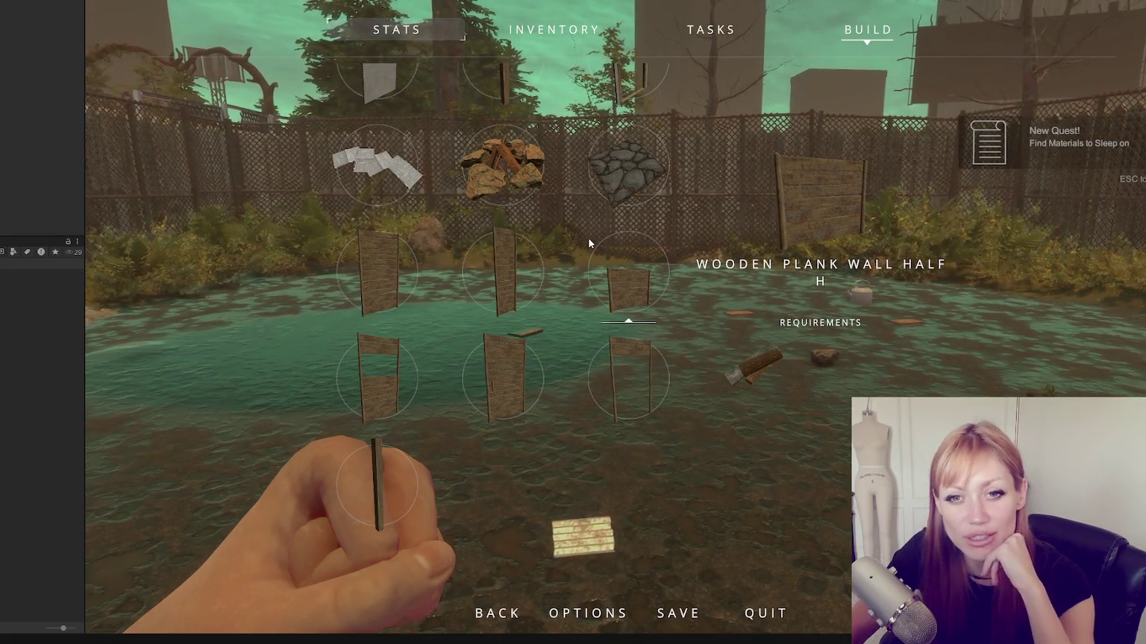
key(Left)
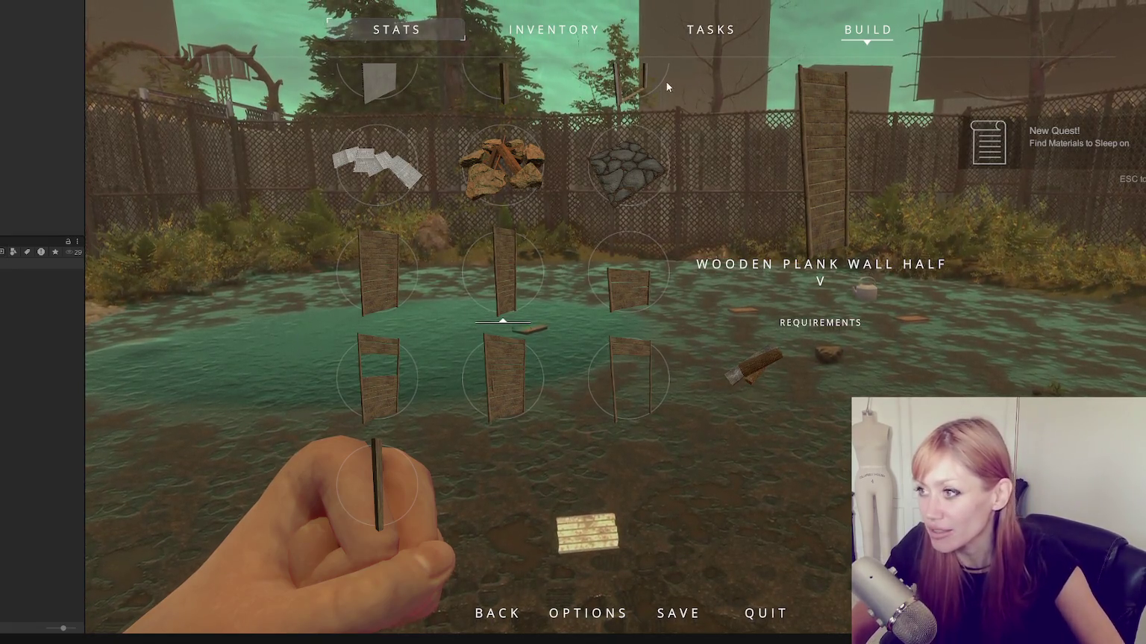
click(503, 169)
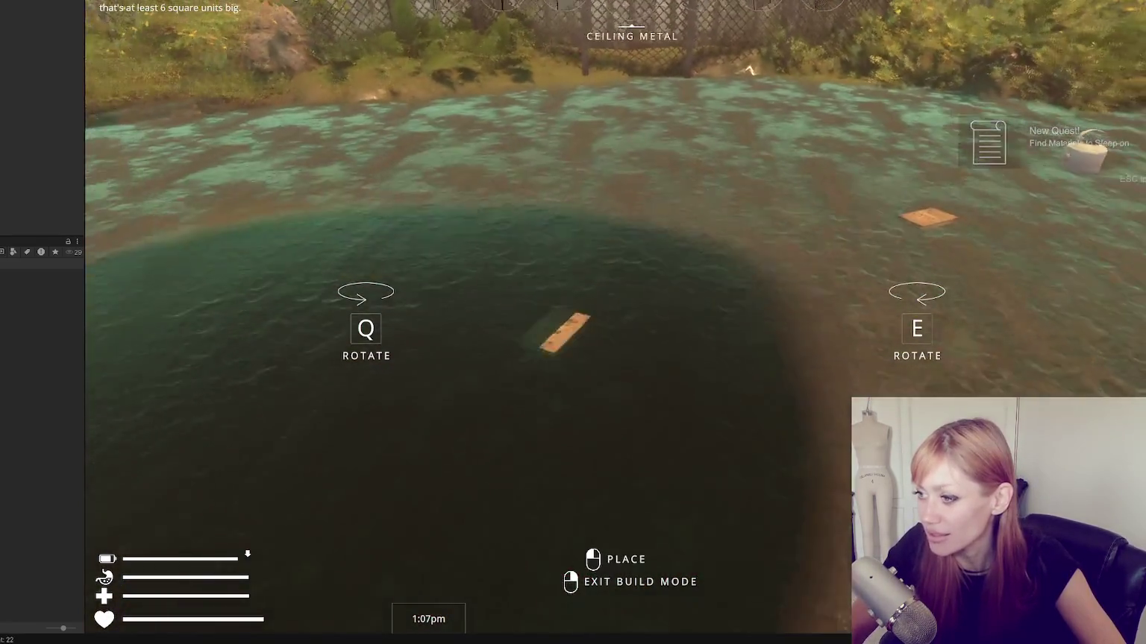
Scroll through each buildable piece's ghost blueprint, then return to the Build tab showing the brick Wall
scroll(573, 323, down, 3)
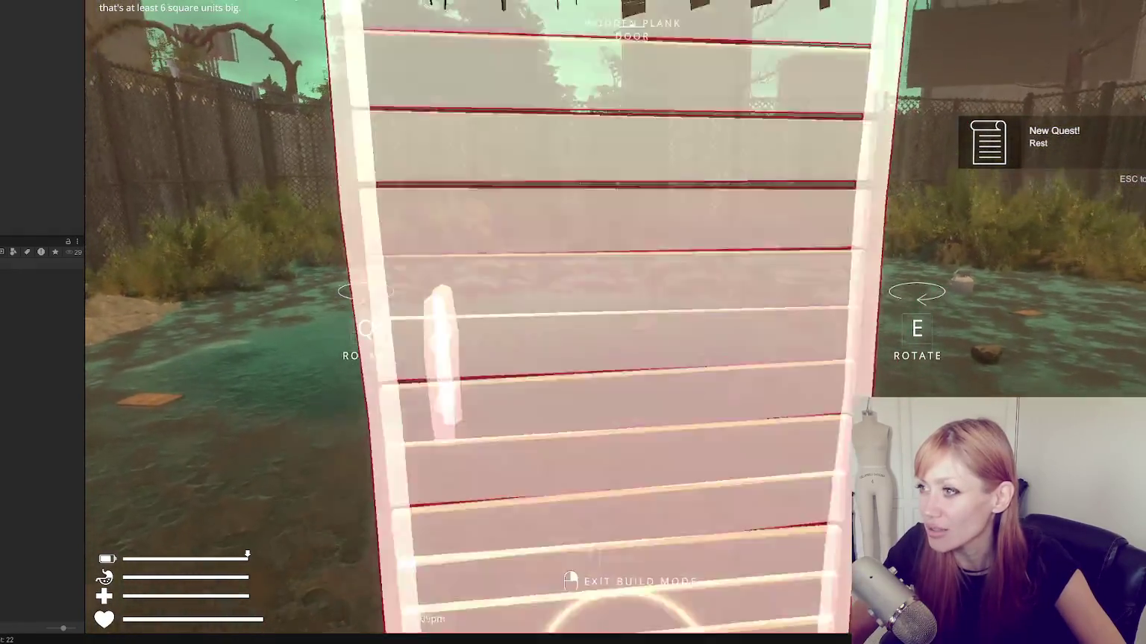
scroll(573, 322, up, 2)
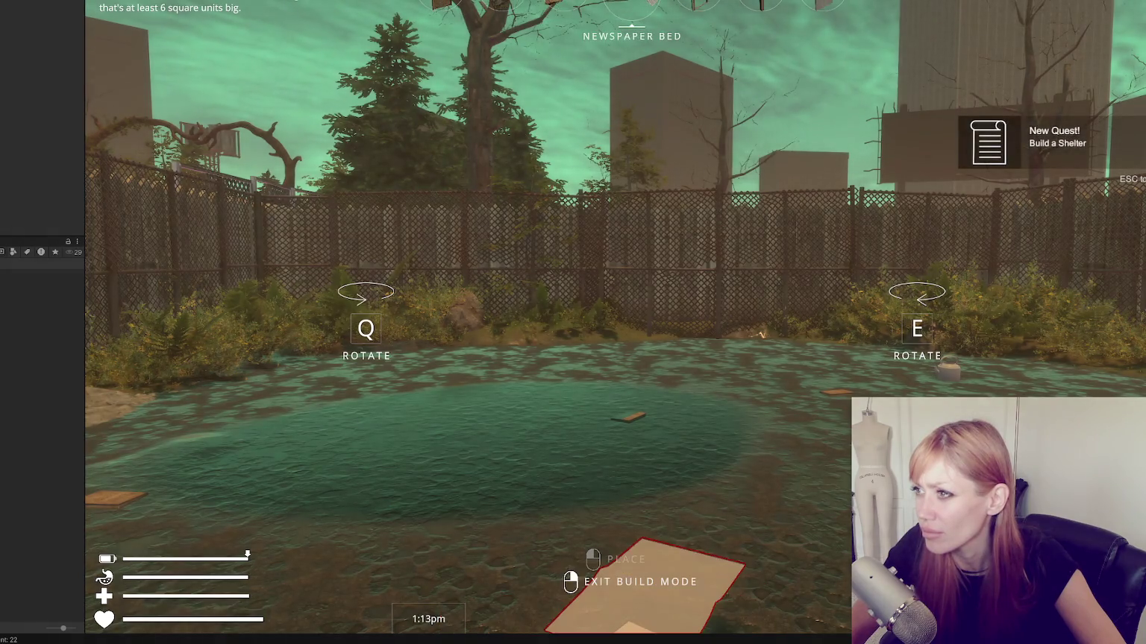
scroll(573, 323, down, 1)
scroll(573, 323, down, 1)
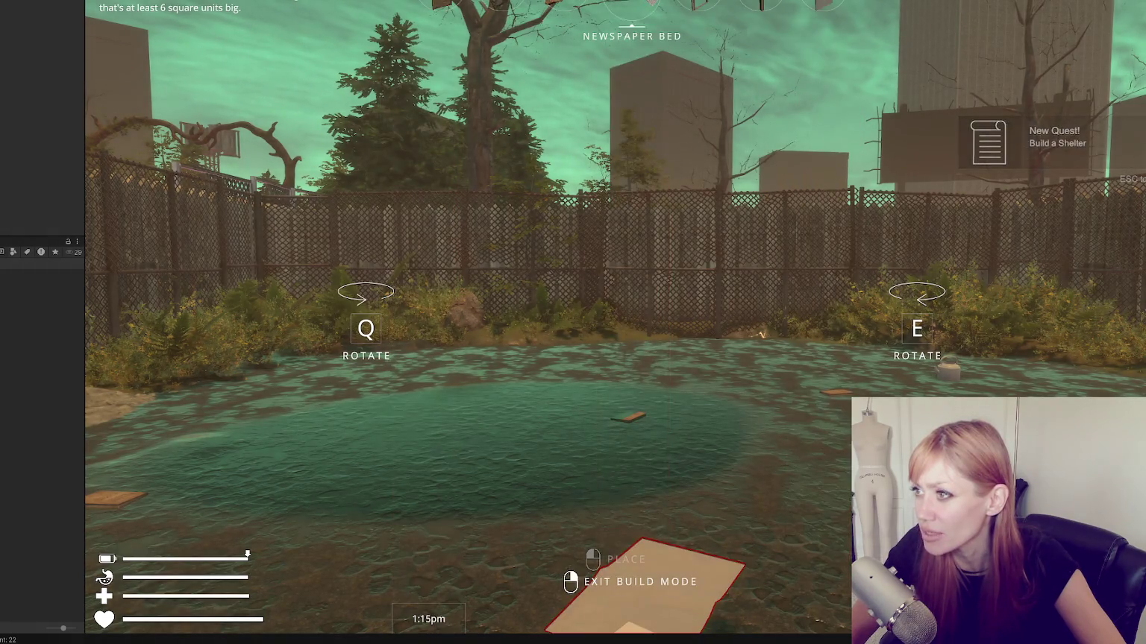
scroll(572, 322, down, 4)
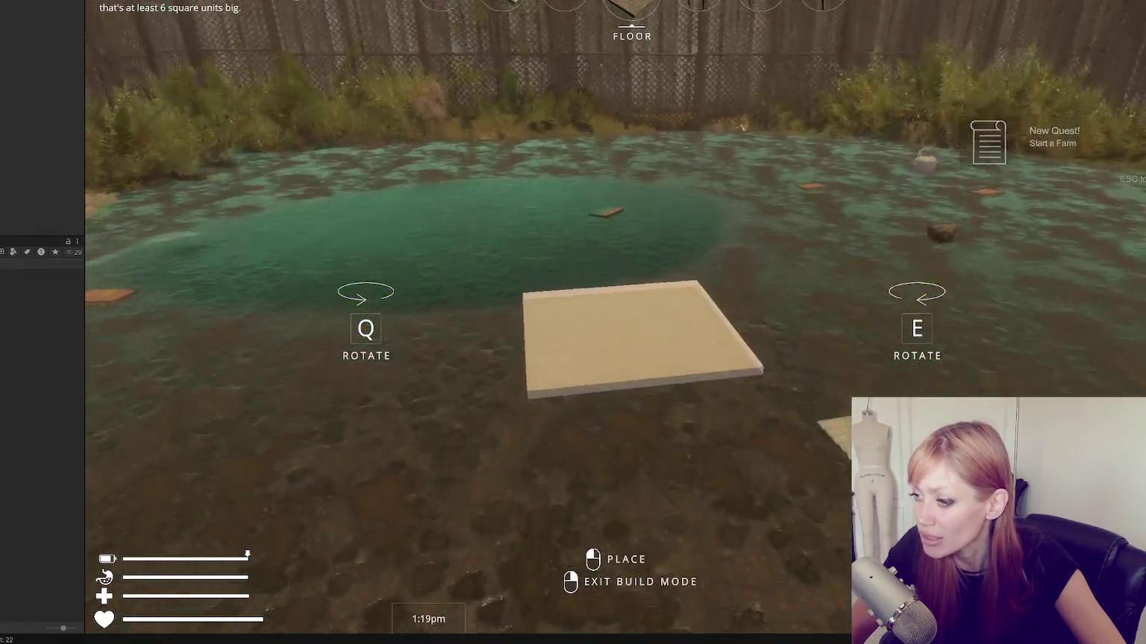
scroll(574, 323, down, 2)
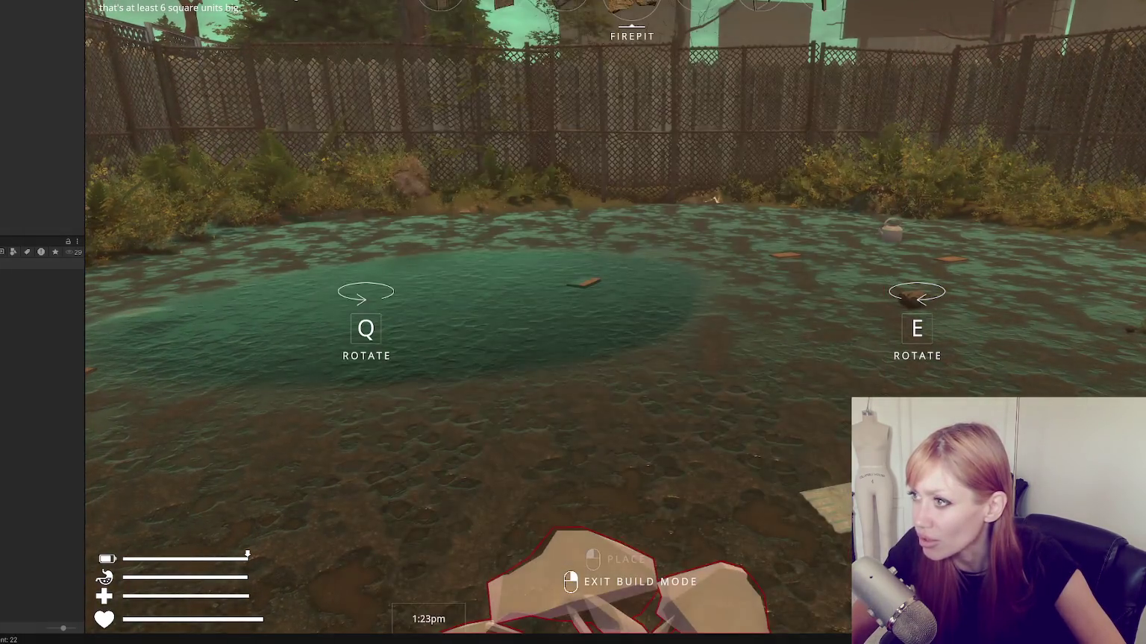
scroll(572, 322, down, 1)
scroll(573, 322, down, 3)
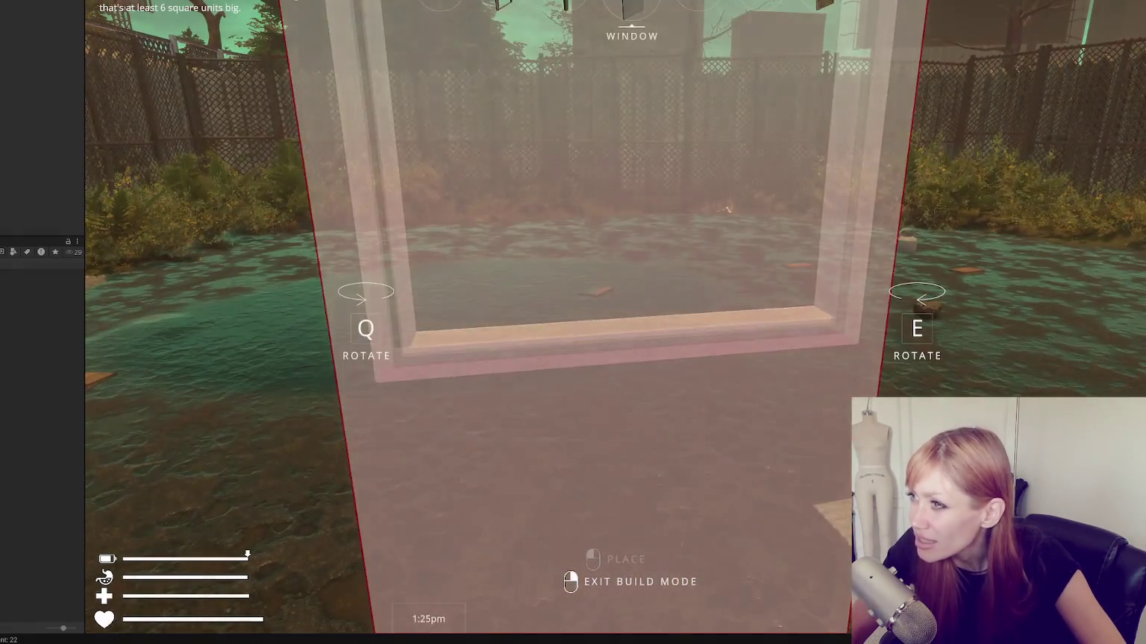
scroll(573, 322, down, 1)
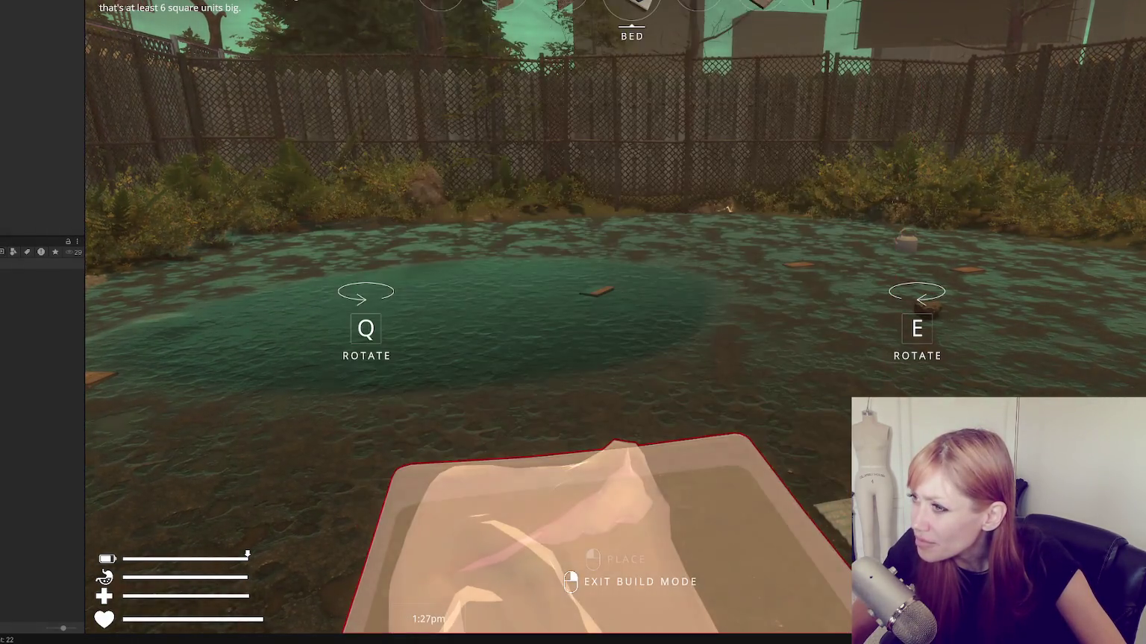
scroll(574, 323, down, 4)
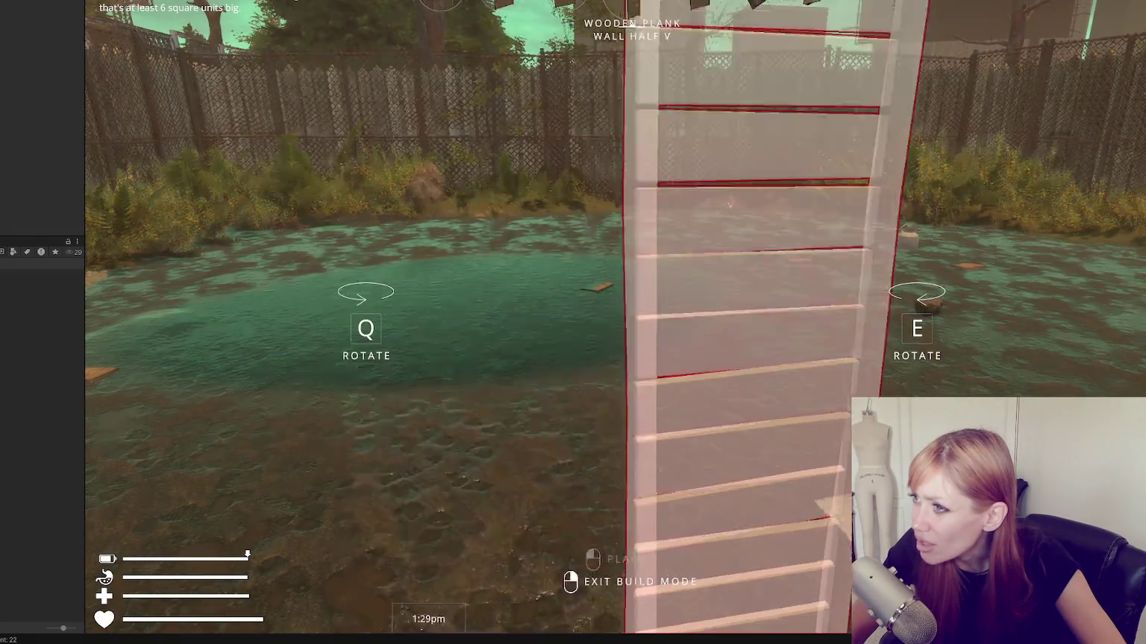
scroll(574, 322, down, 3)
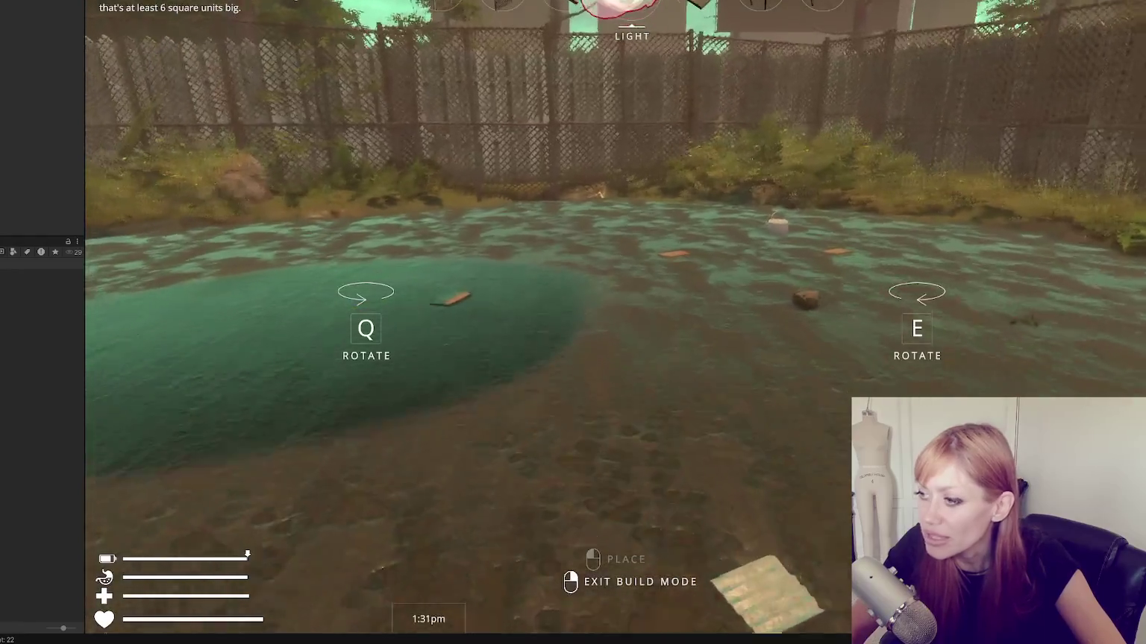
key(Escape)
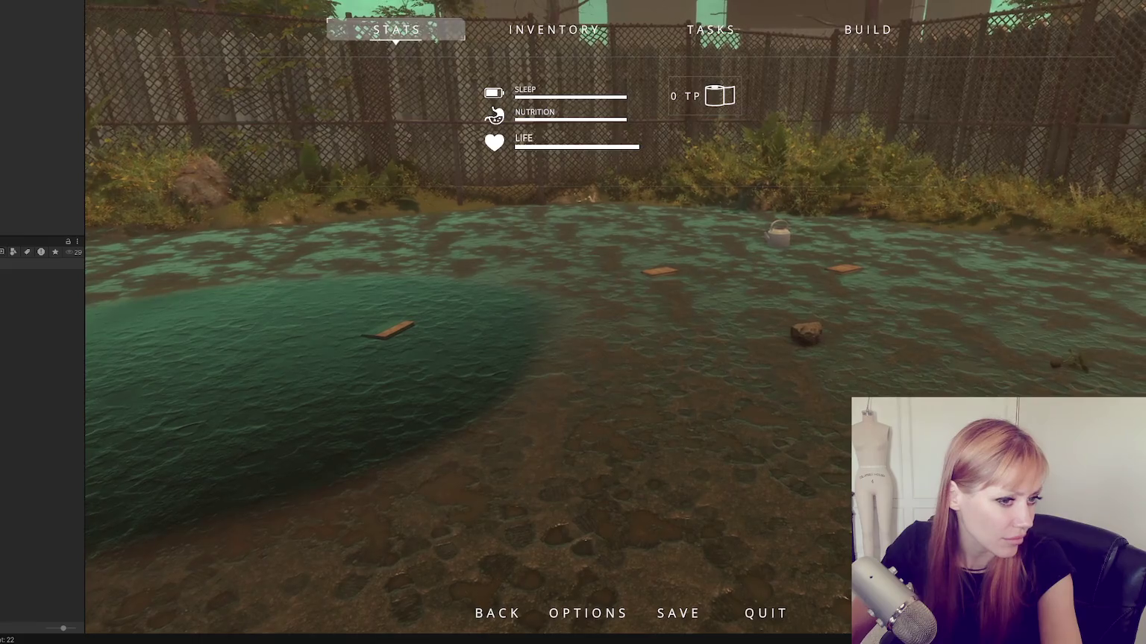
click(877, 28)
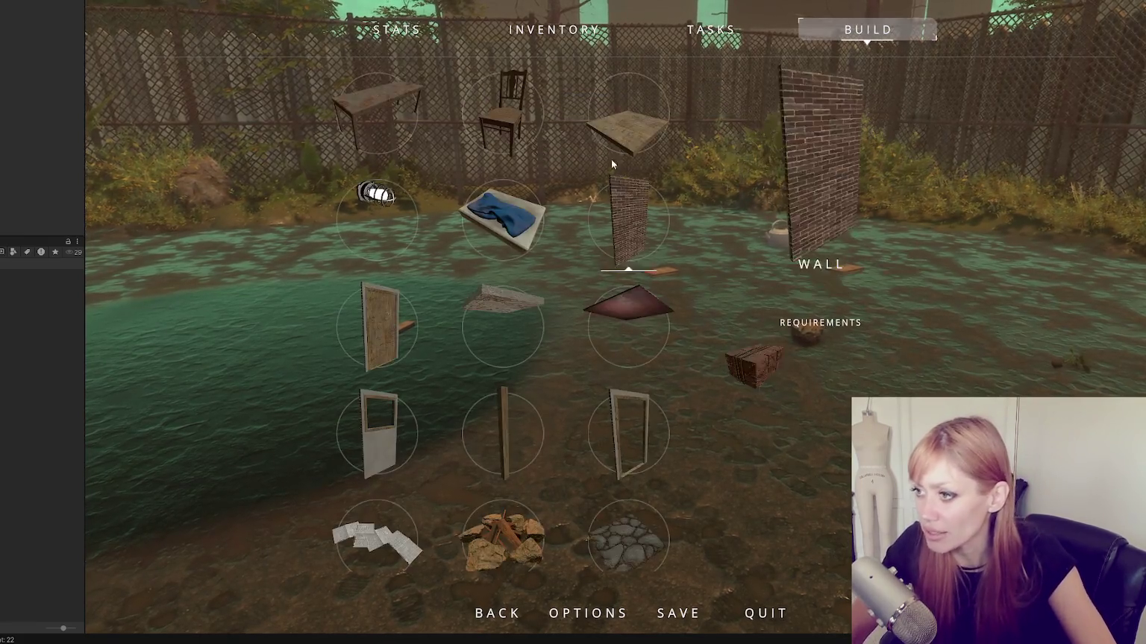
Place six floor panels on the ground beside the pond and exit build mode
click(599, 171)
click(572, 322)
click(573, 323)
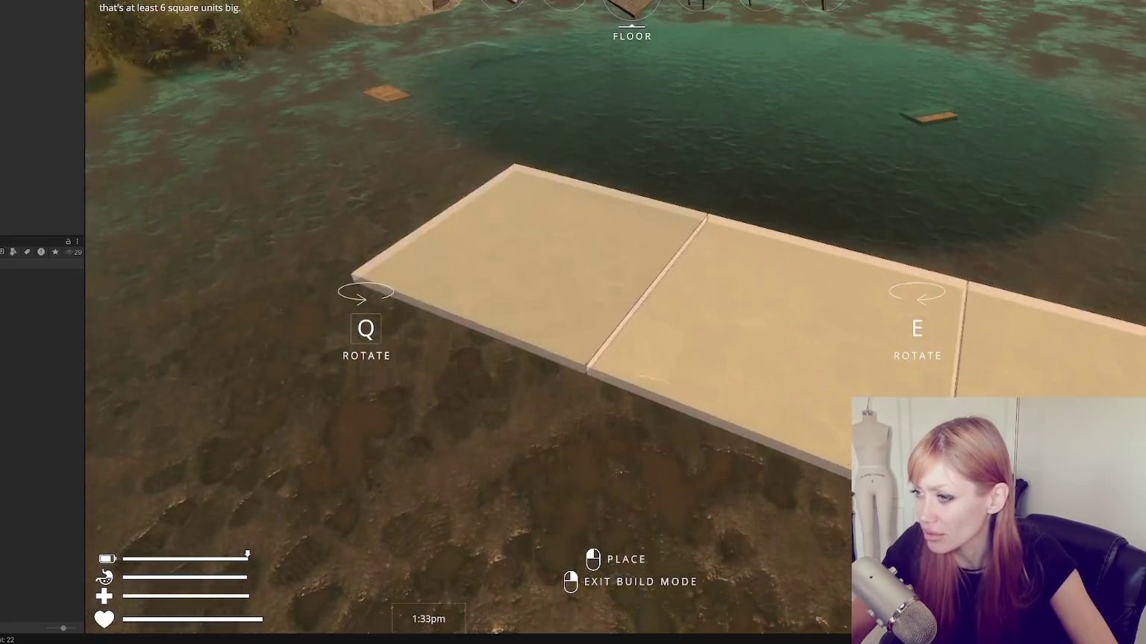
click(631, 294)
click(631, 294)
click(632, 294)
right_click(631, 295)
Pause and resume the game, then pick up a wooden board
key(Escape)
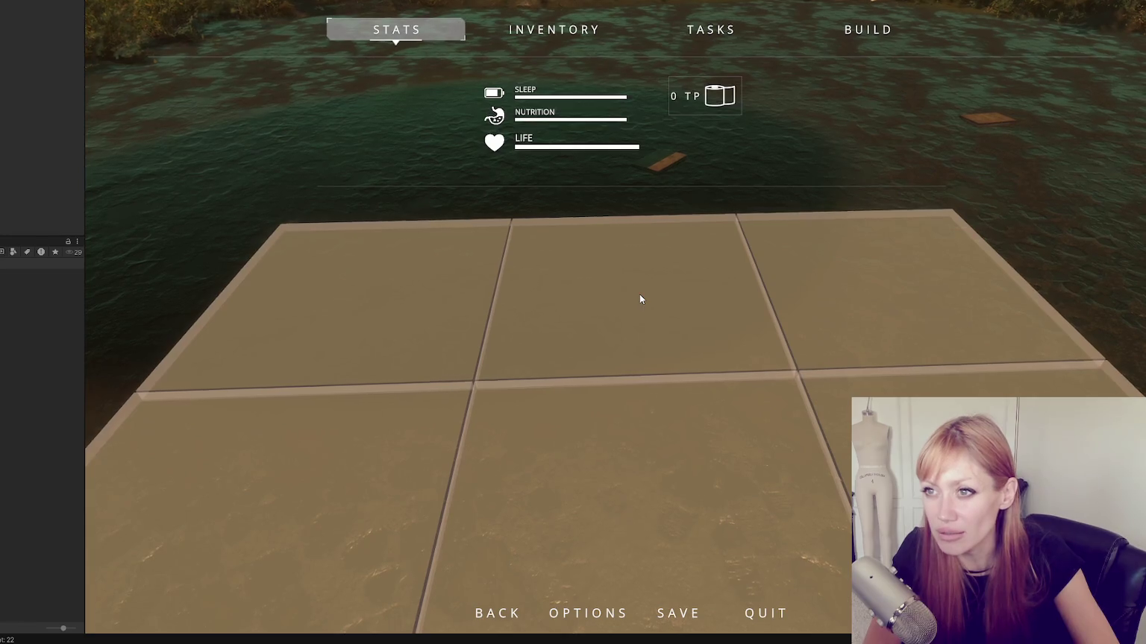
key(Escape)
click(640, 299)
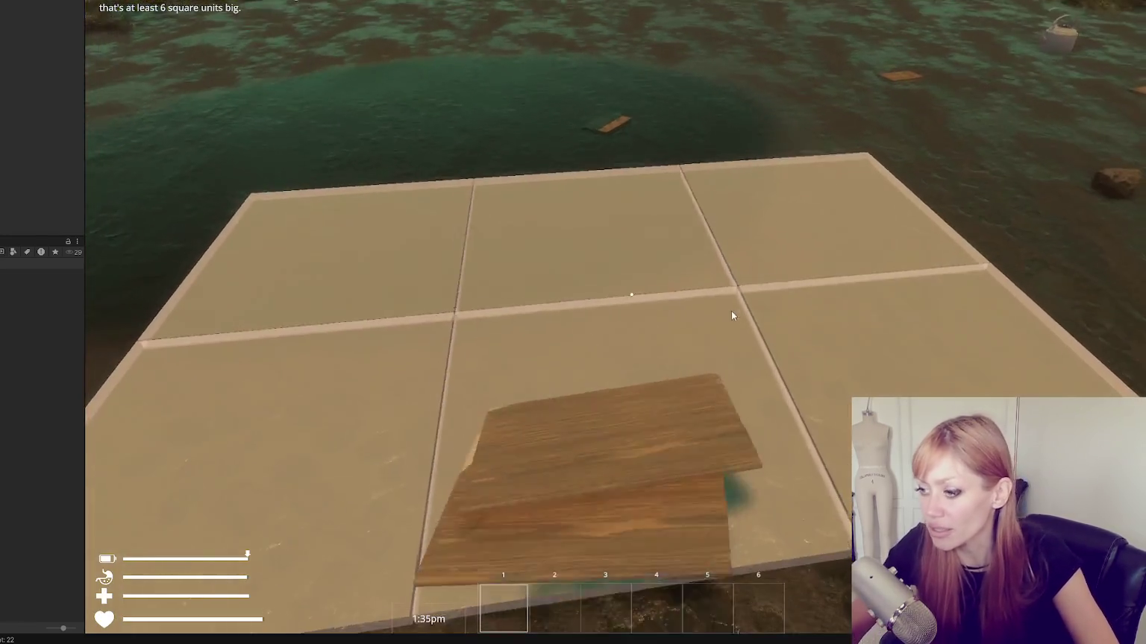
Lay gathered wooden boards onto the floor panels to form a solid platform, then open the build menu
click(631, 294)
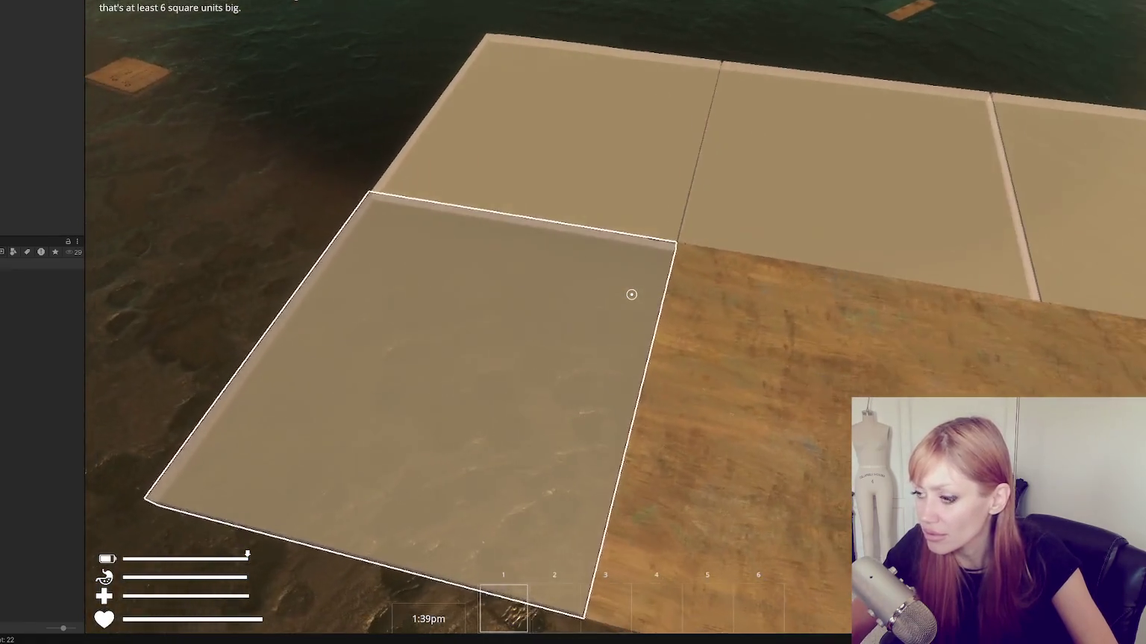
key(Escape)
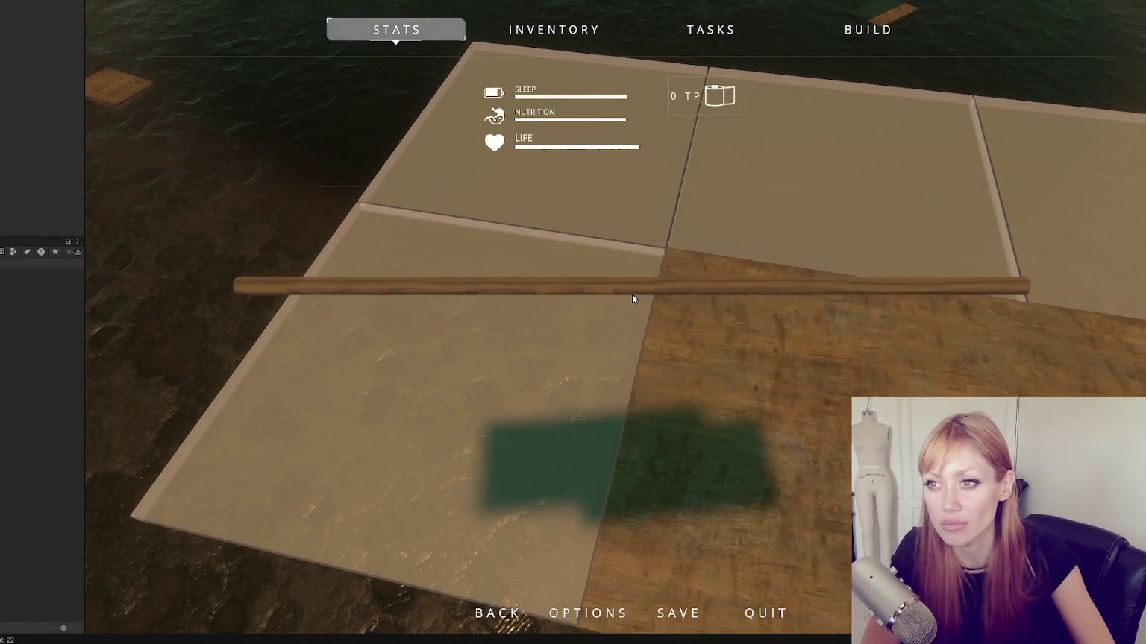
key(Escape)
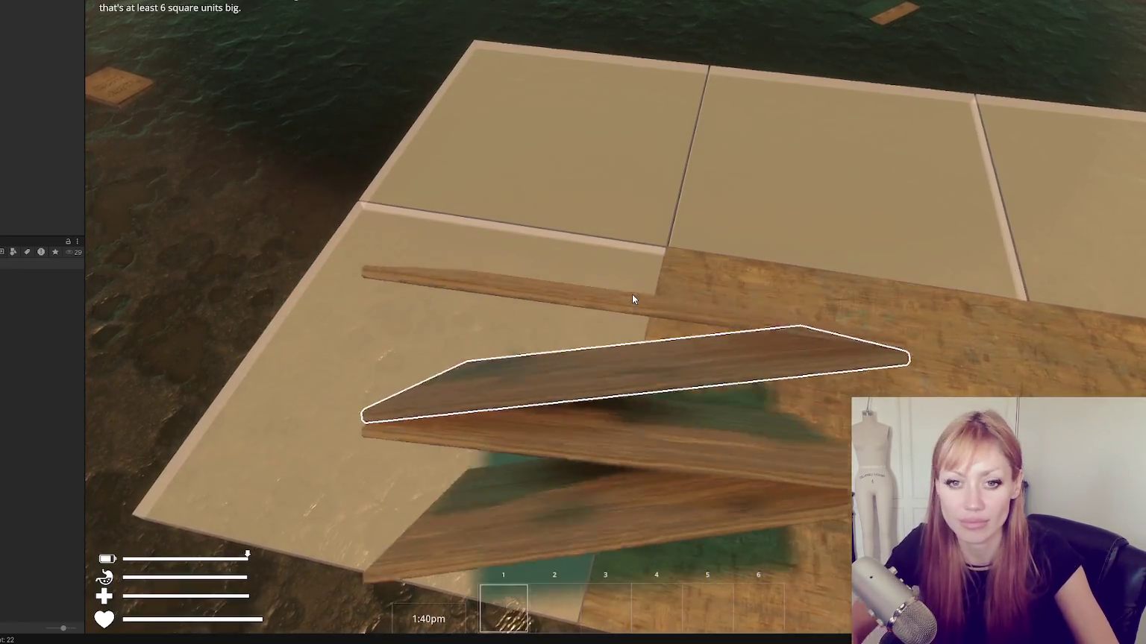
key(e)
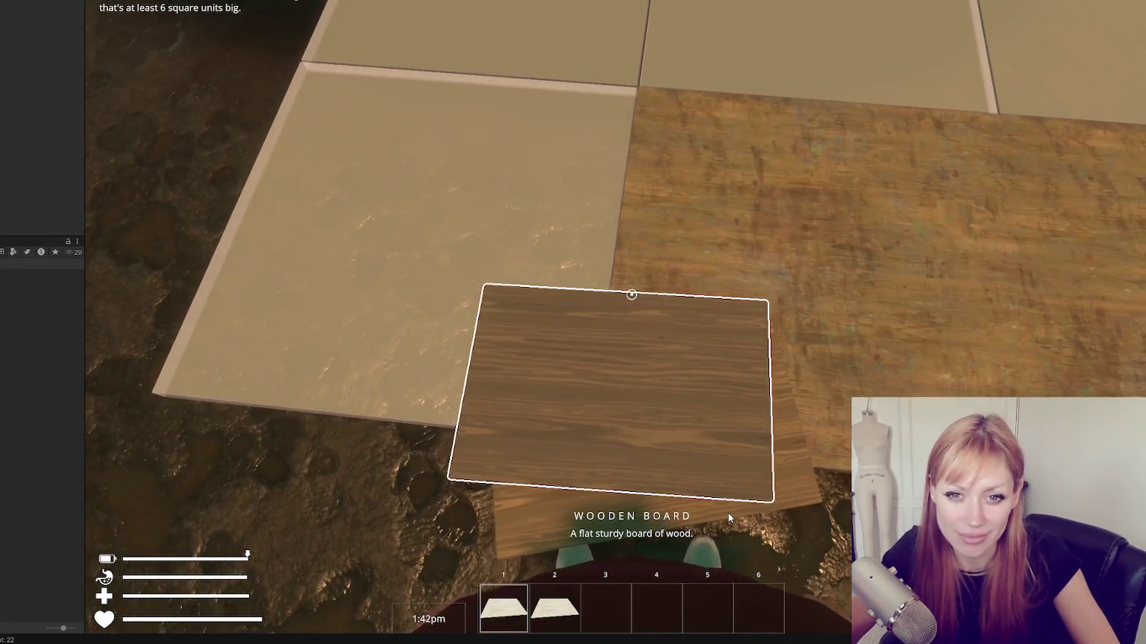
key(e)
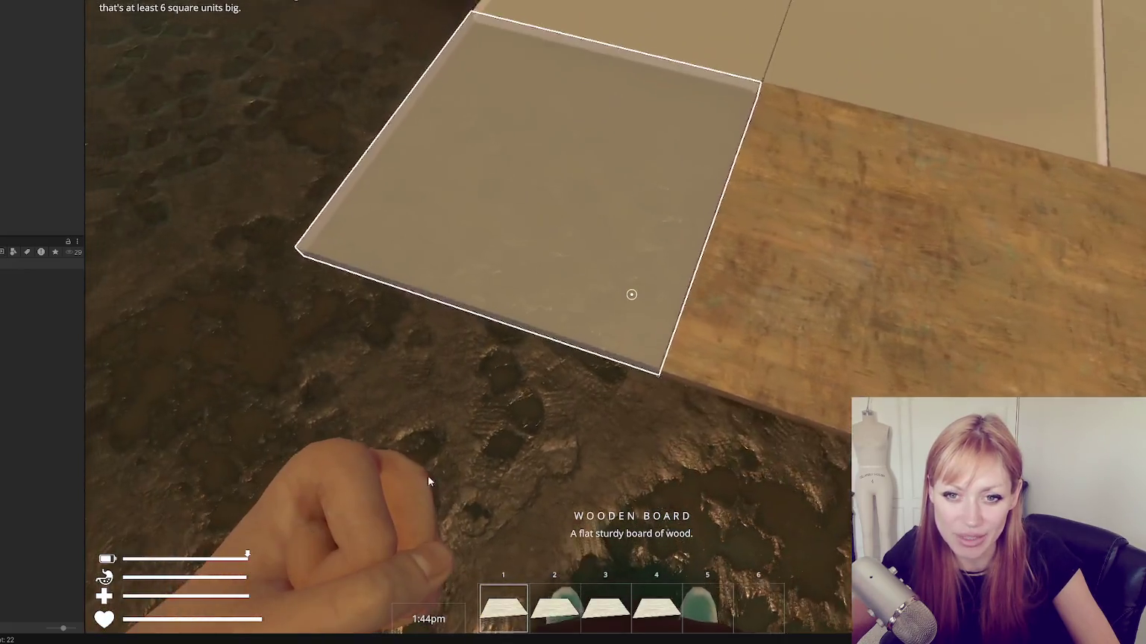
click(753, 449)
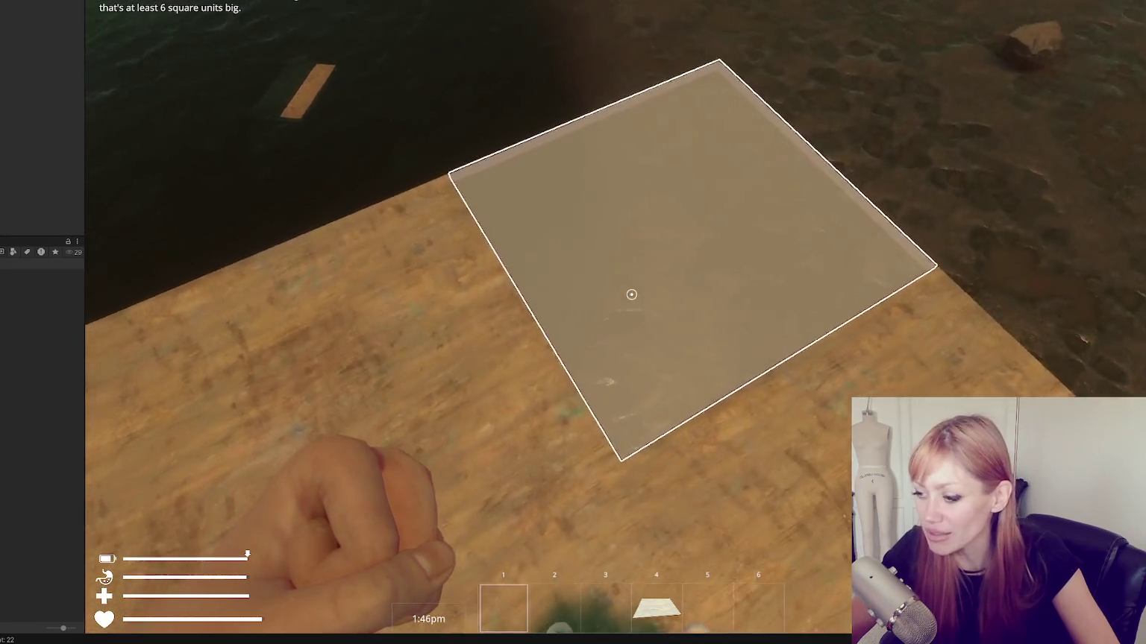
click(995, 352)
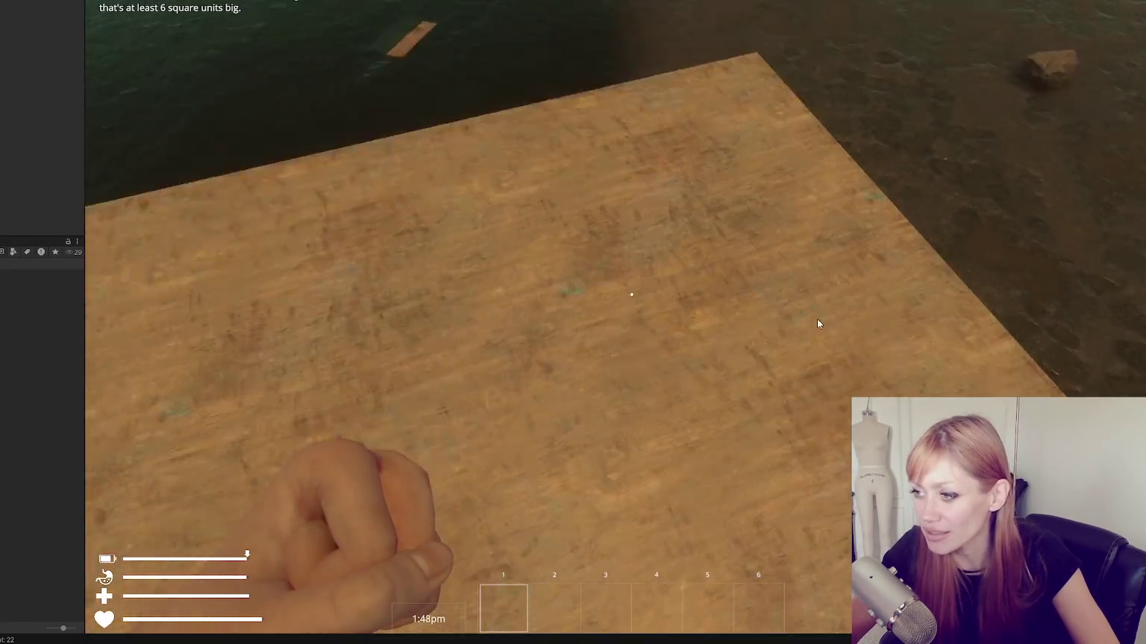
key(Tab)
scroll(558, 217, down, 5)
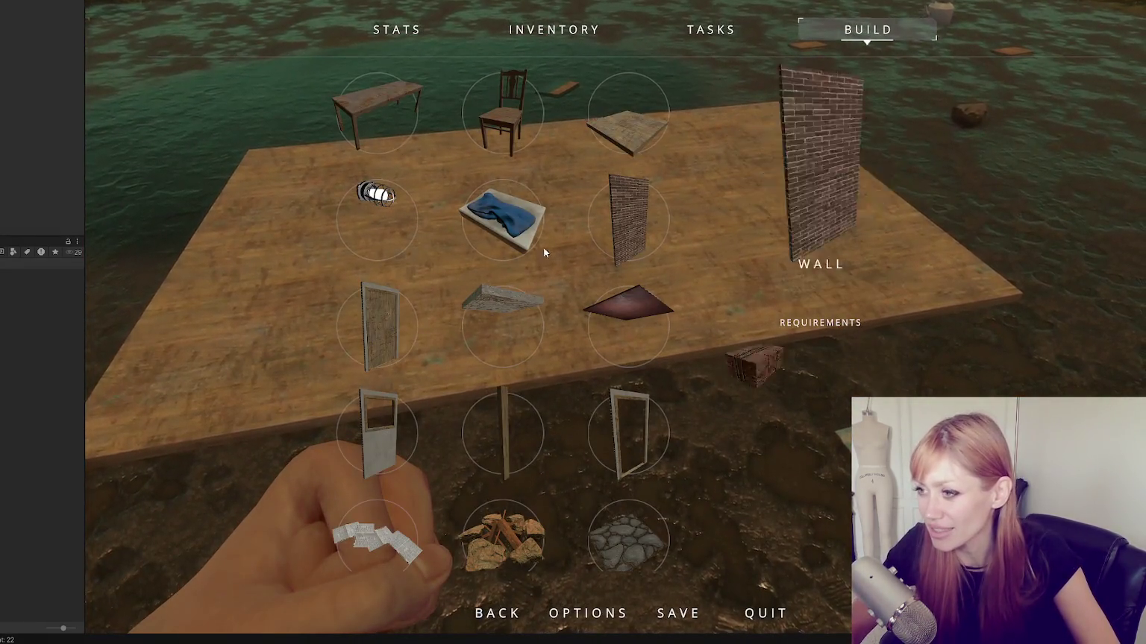
Pick the Table from the Build grid to preview its ghost over the platform, then leave build mode unplaced
scroll(561, 306, up, 3)
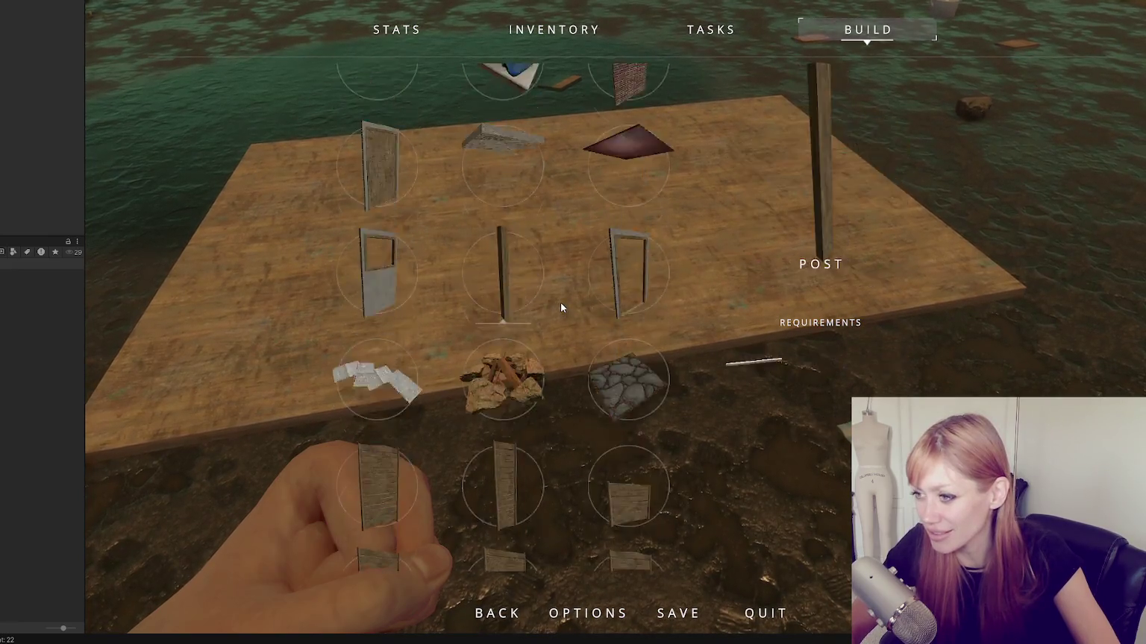
scroll(560, 304, down, 2)
scroll(559, 308, up, 1)
scroll(561, 310, down, 1)
scroll(558, 312, down, 2)
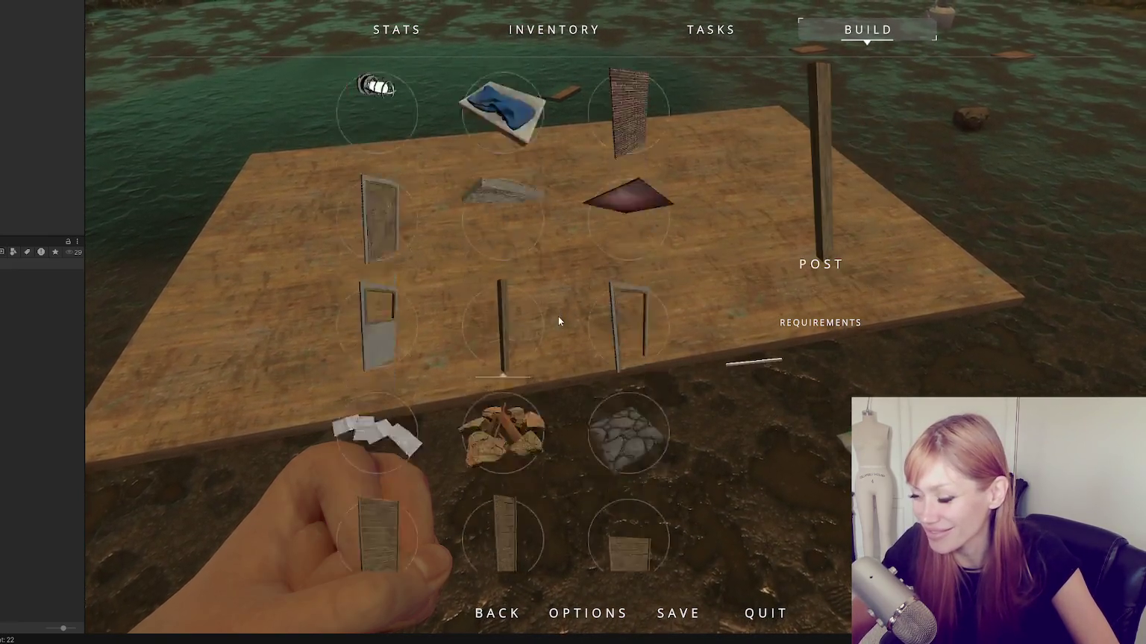
scroll(544, 307, up, 4)
scroll(529, 316, down, 2)
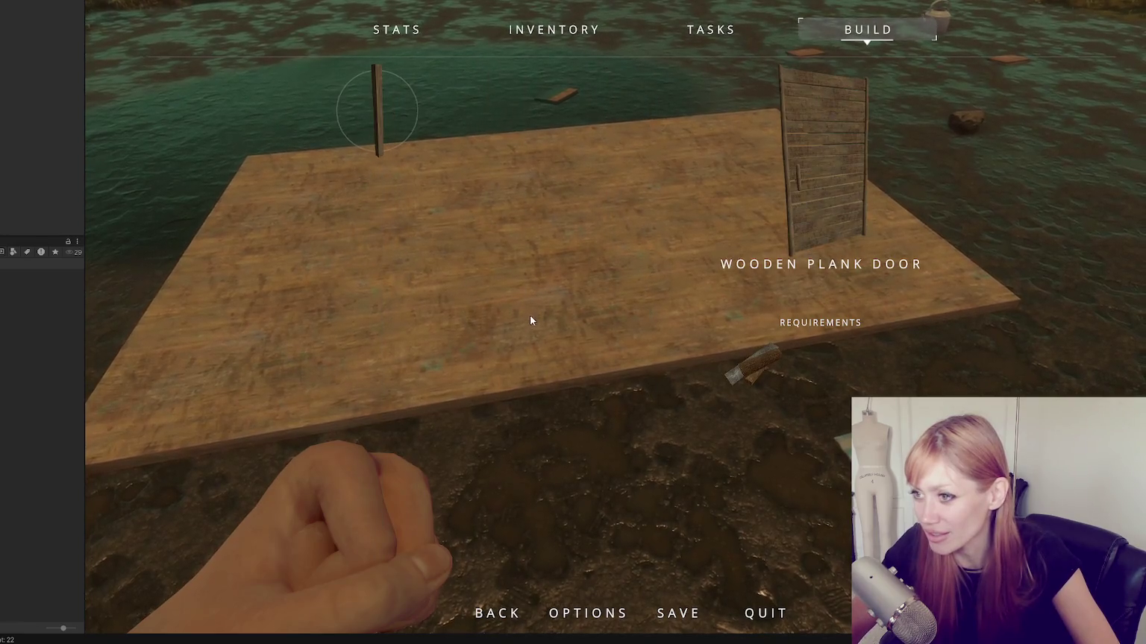
scroll(481, 273, down, 1)
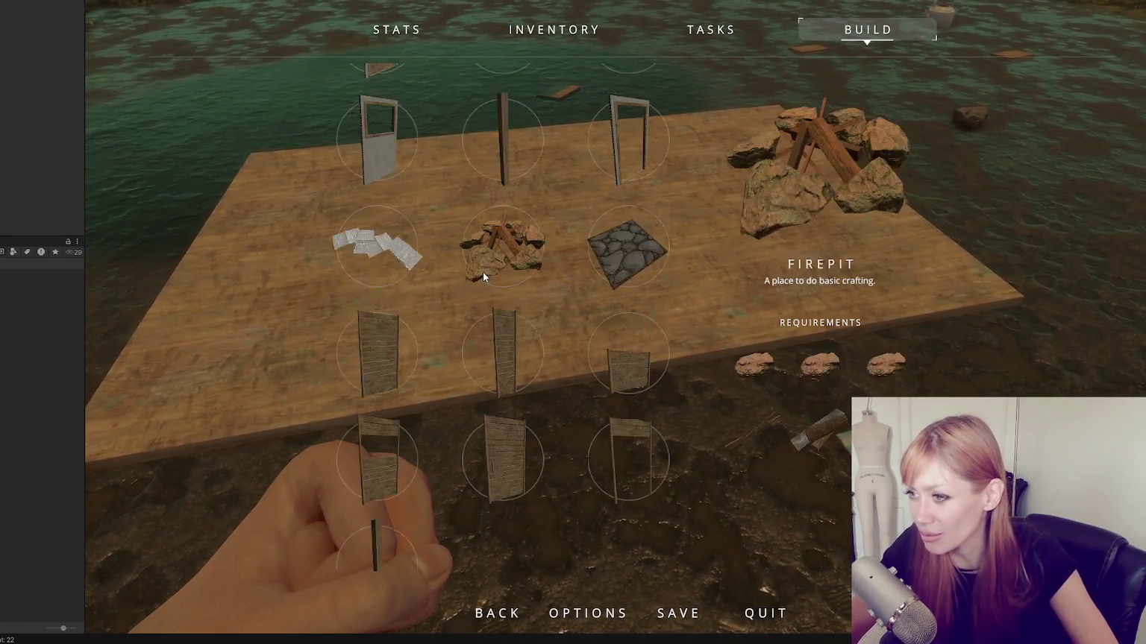
scroll(490, 270, up, 4)
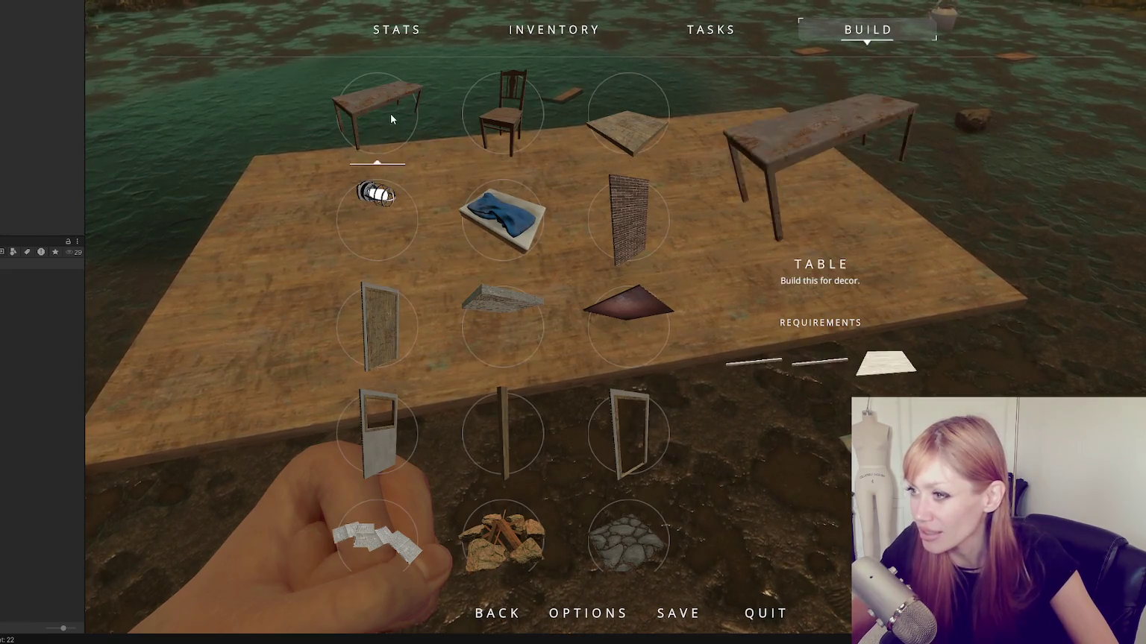
click(383, 112)
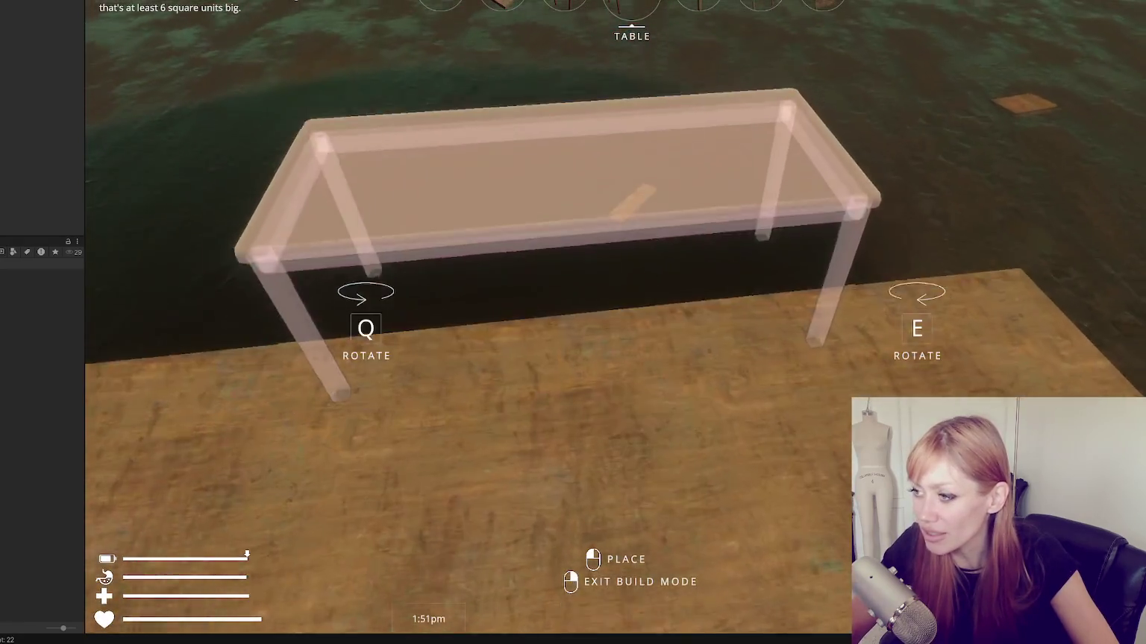
right_click(631, 294)
key(Escape)
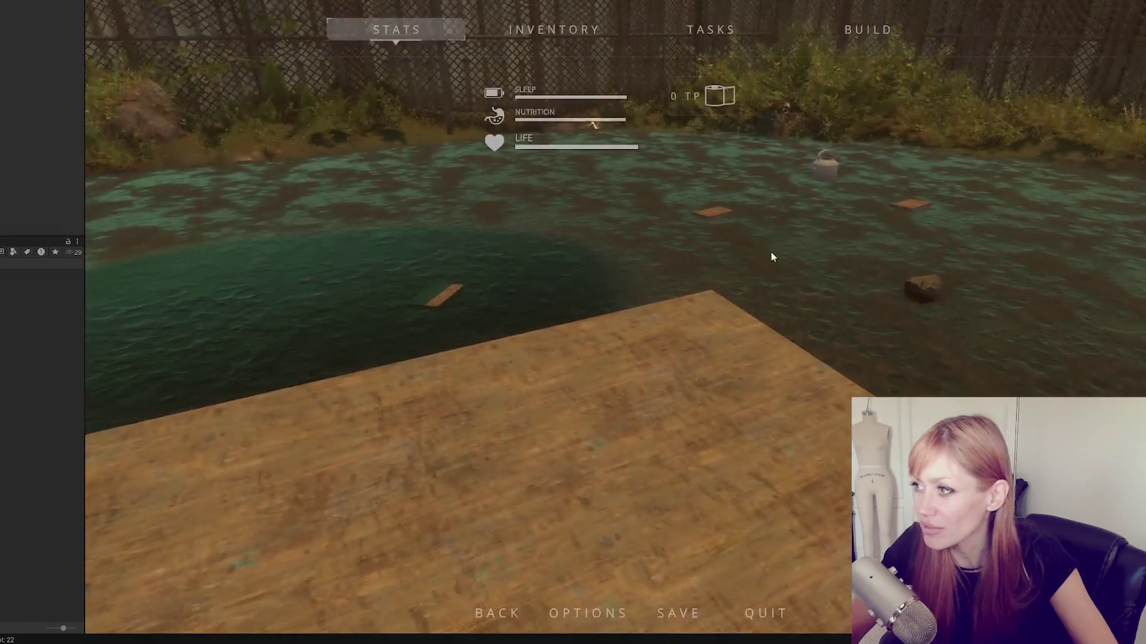
Choose the Wall from the Build tab and place its blueprint at the far floor edge
click(795, 41)
click(628, 221)
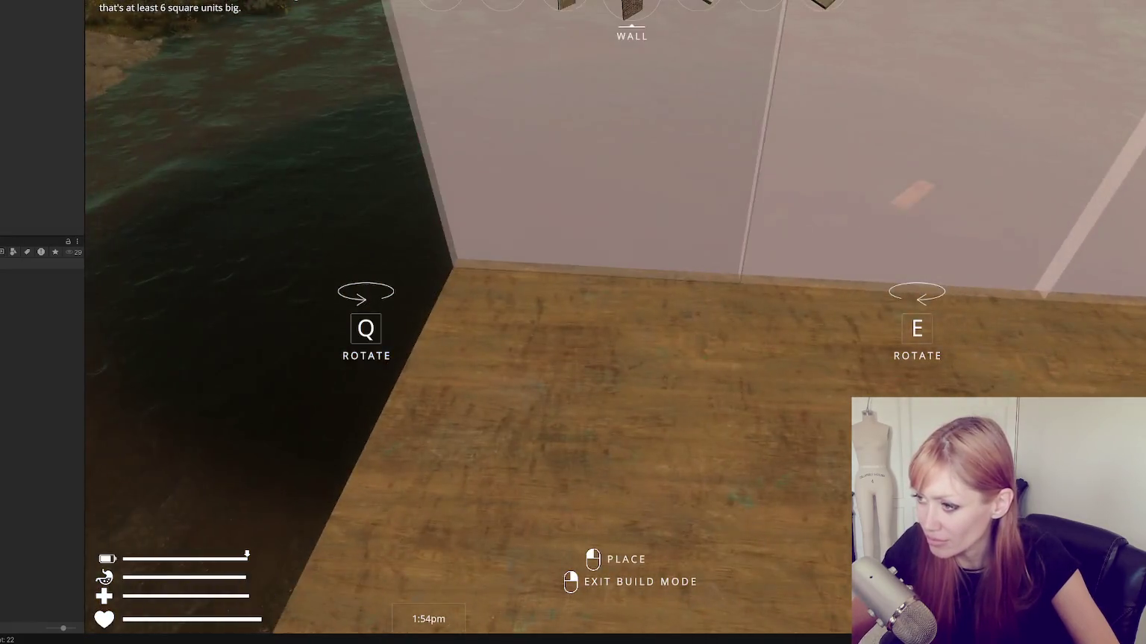
click(631, 294)
key(Escape)
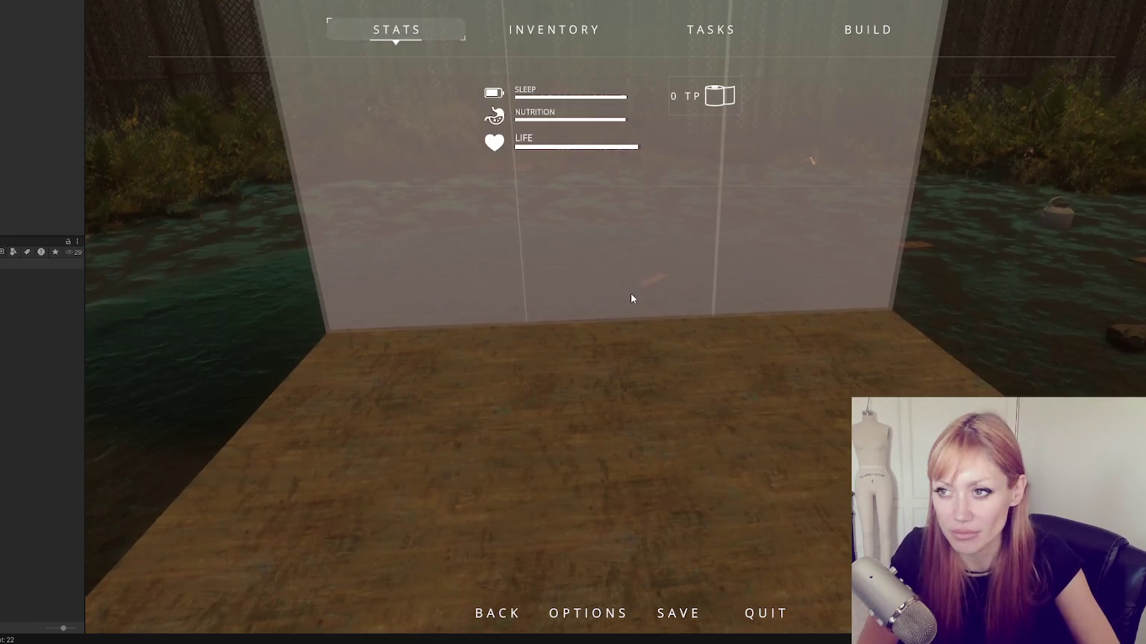
key(Escape)
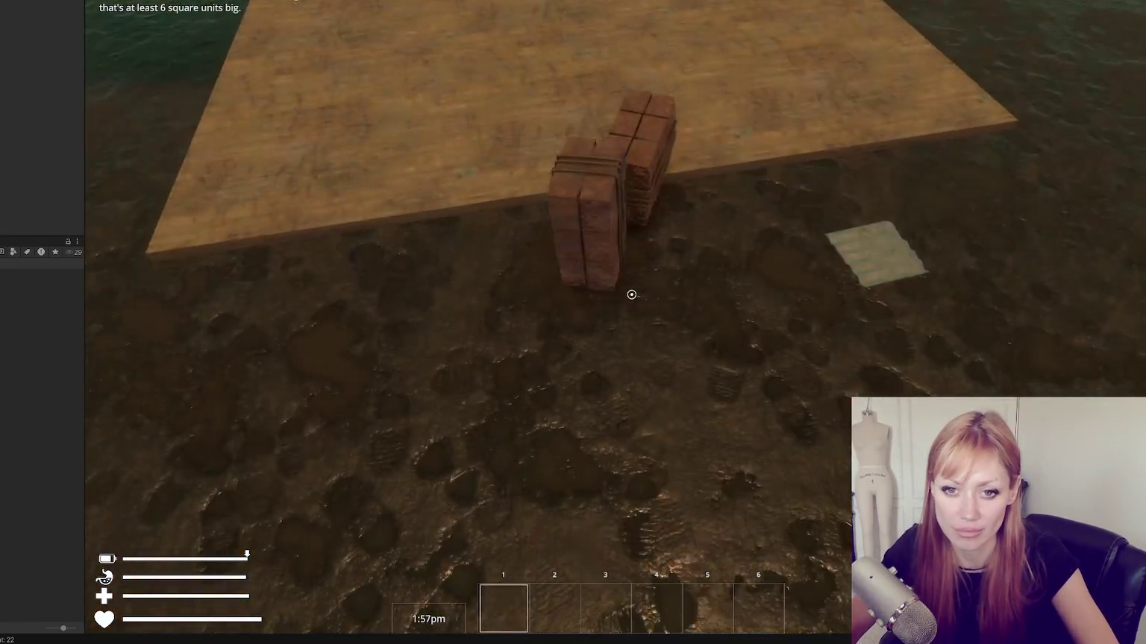
Collect brick stacks to complete the wall blueprint in brick, then reopen the build options
click(631, 293)
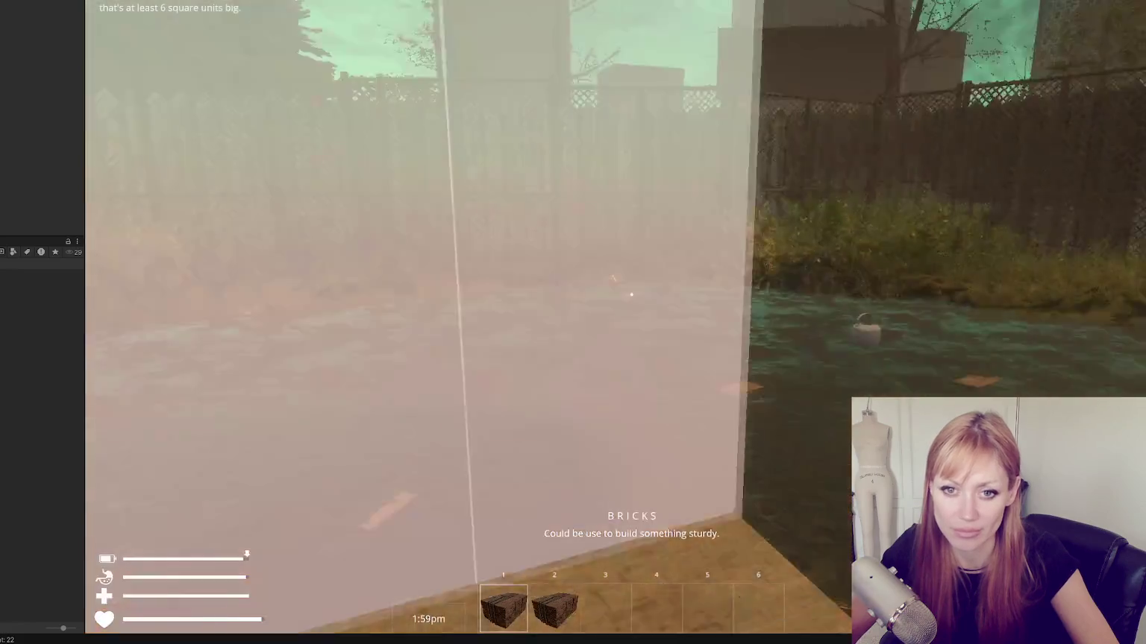
click(631, 293)
key(Escape)
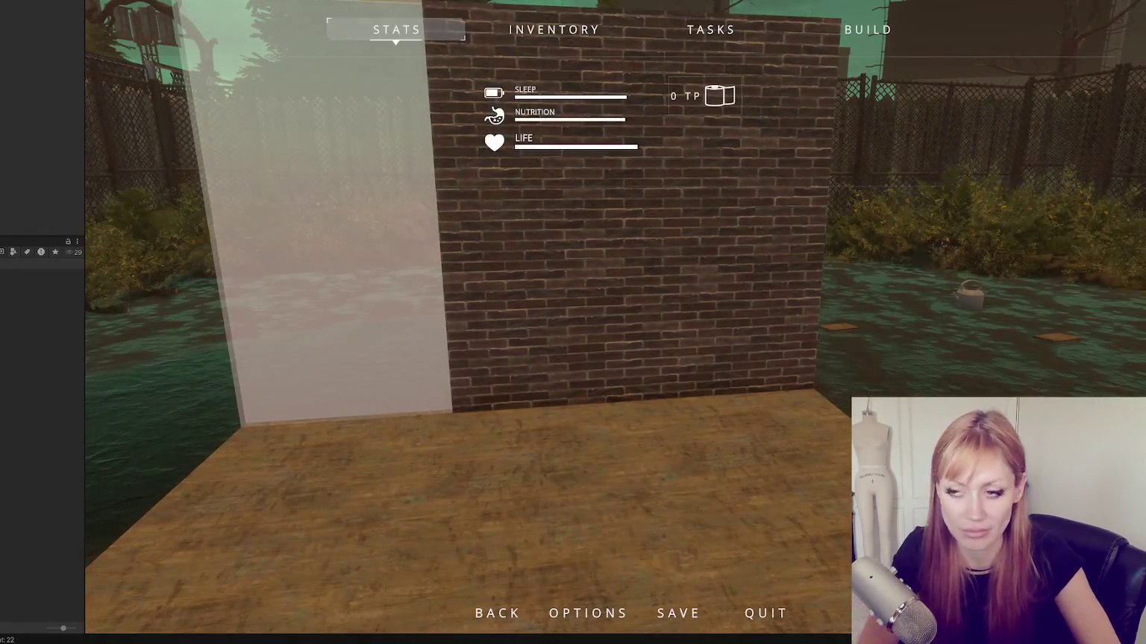
key(Escape)
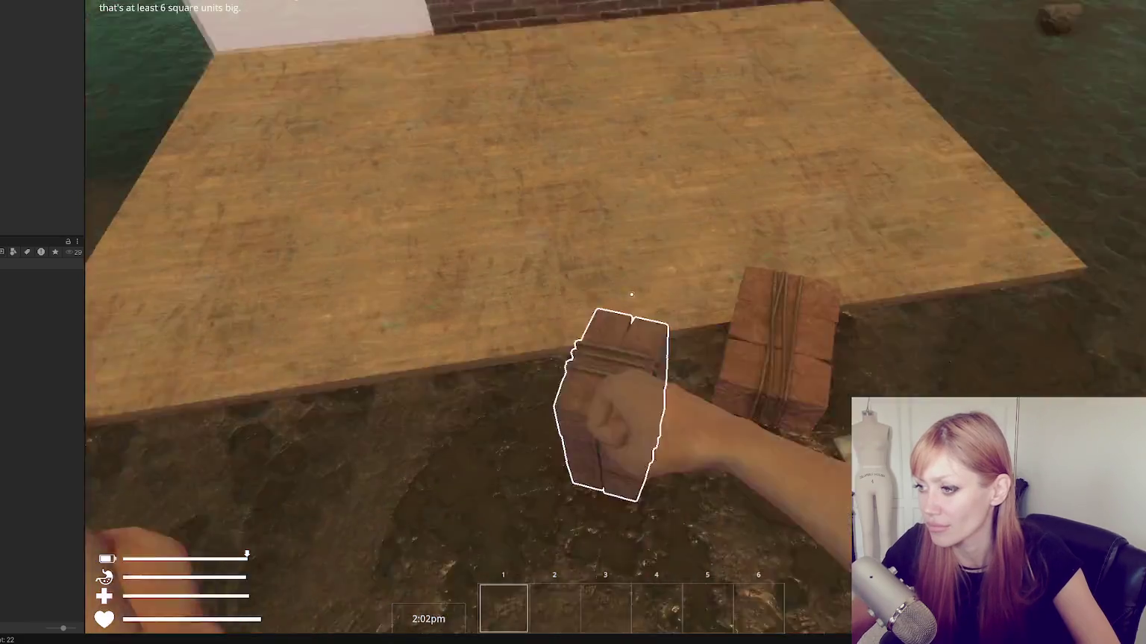
click(631, 293)
click(631, 293)
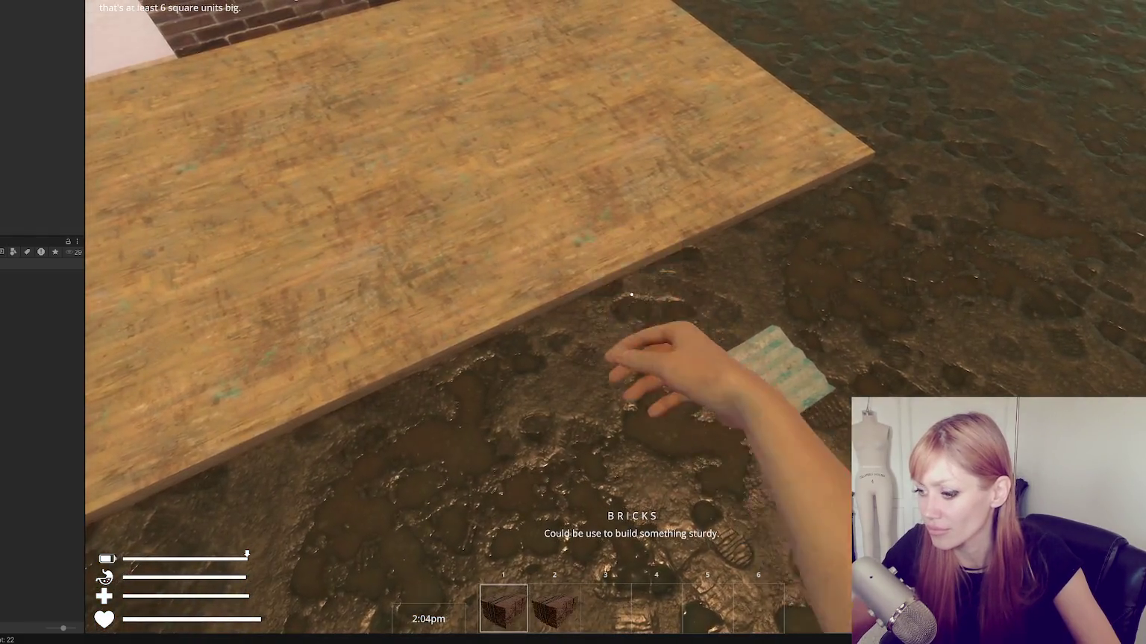
click(632, 294)
key(Escape)
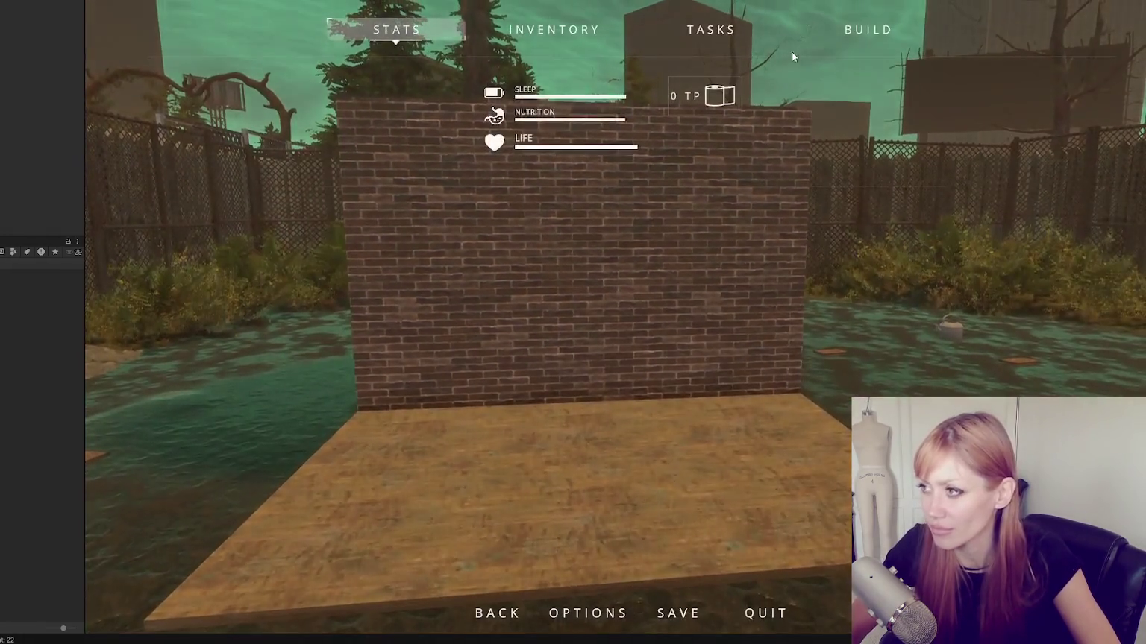
click(867, 29)
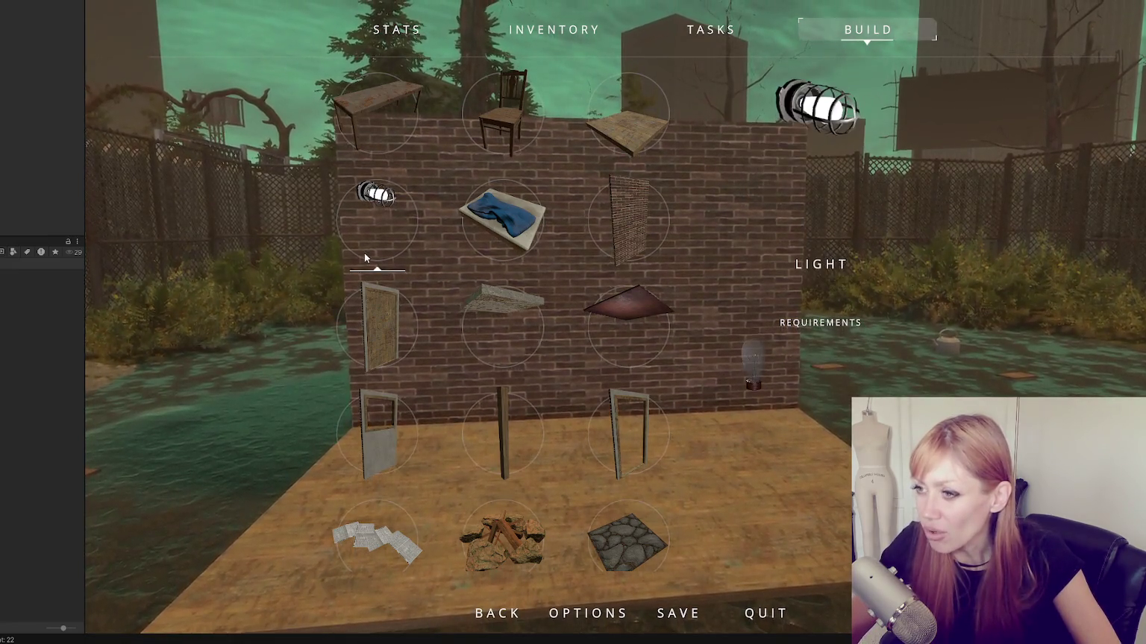
Place a quarter-turned table blueprint beside the brick wall, then reopen the pause menu
click(377, 119)
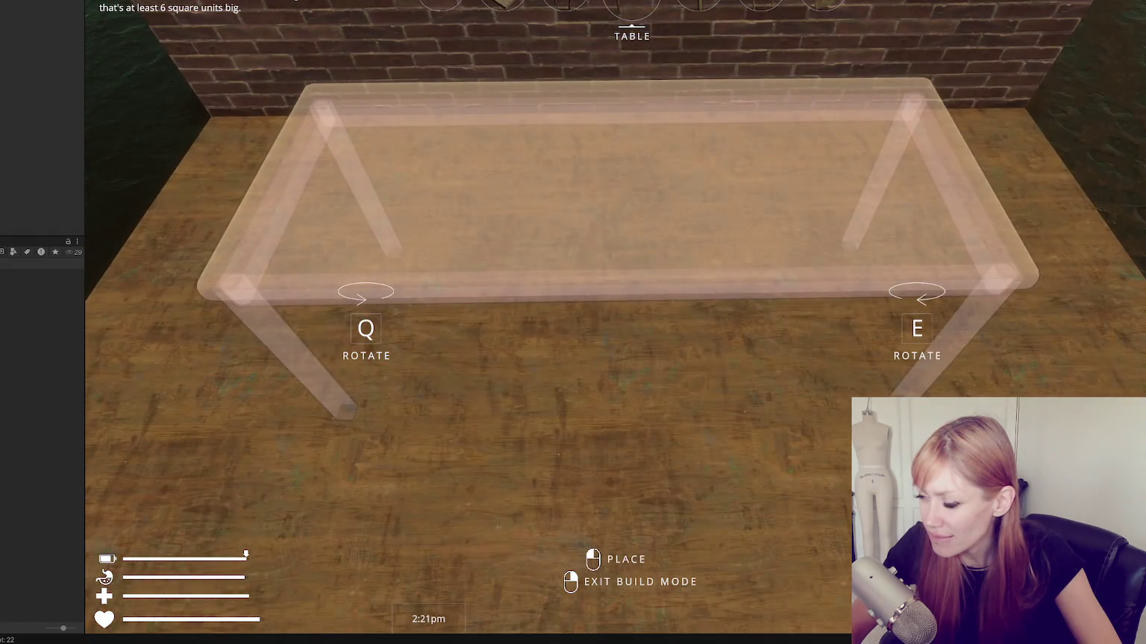
key(q)
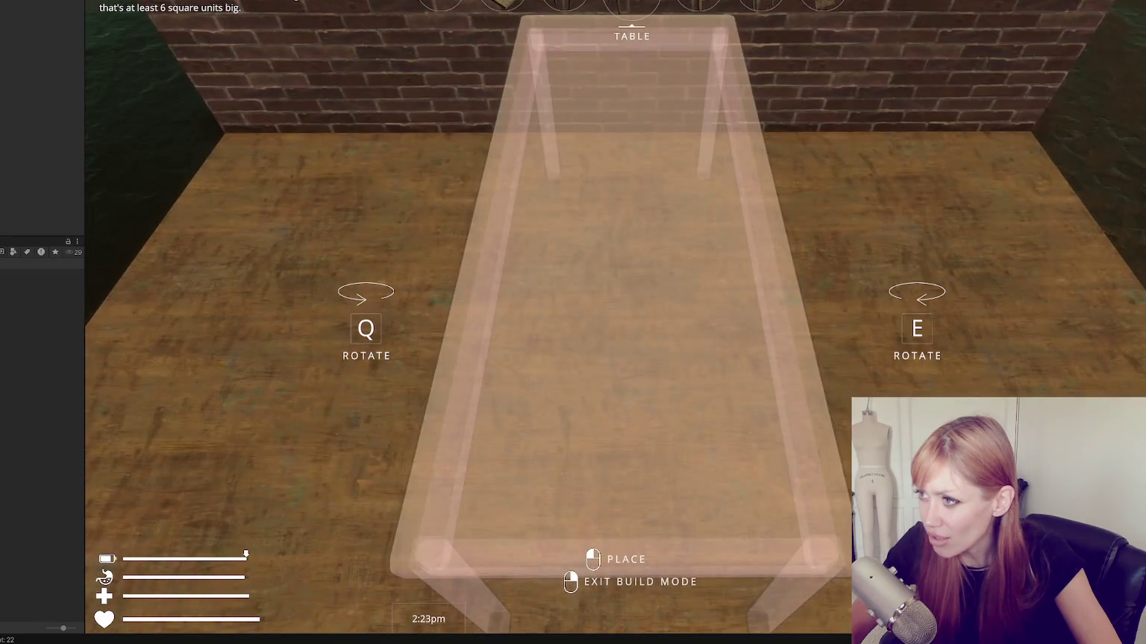
click(632, 294)
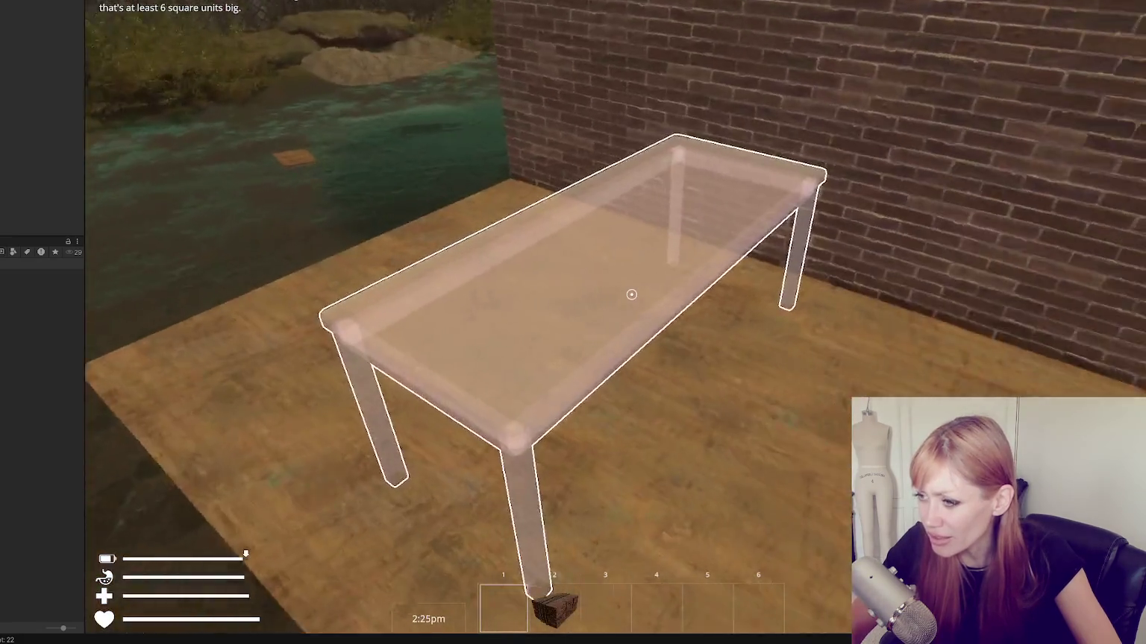
key(Escape)
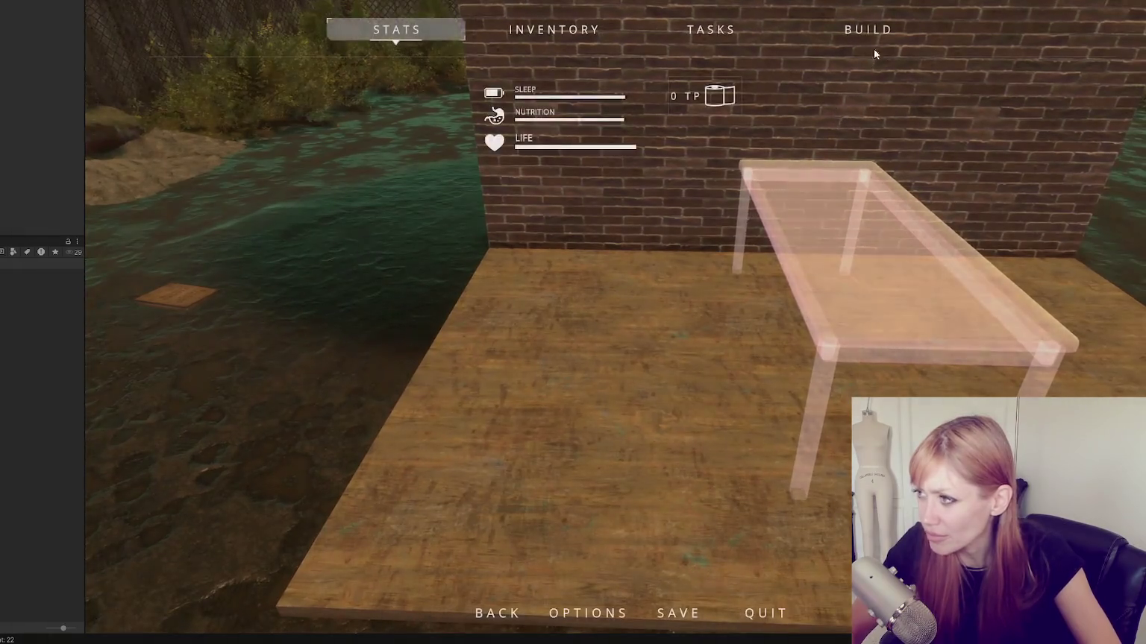
Place a side wall blueprint from the Build tab and exit build mode
click(867, 29)
click(378, 334)
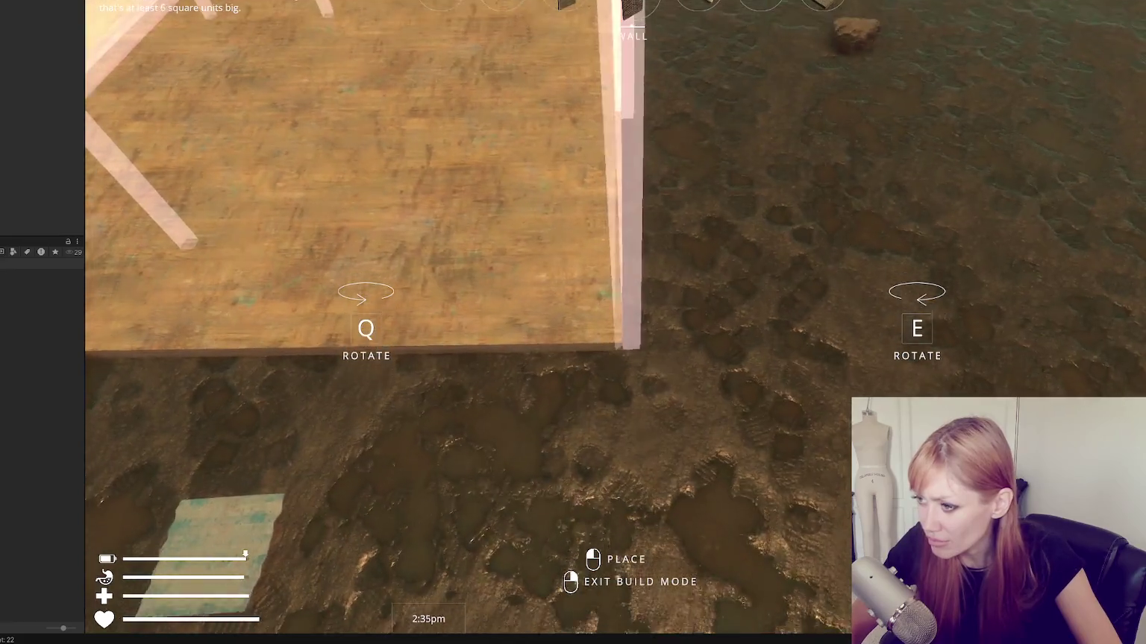
right_click(631, 294)
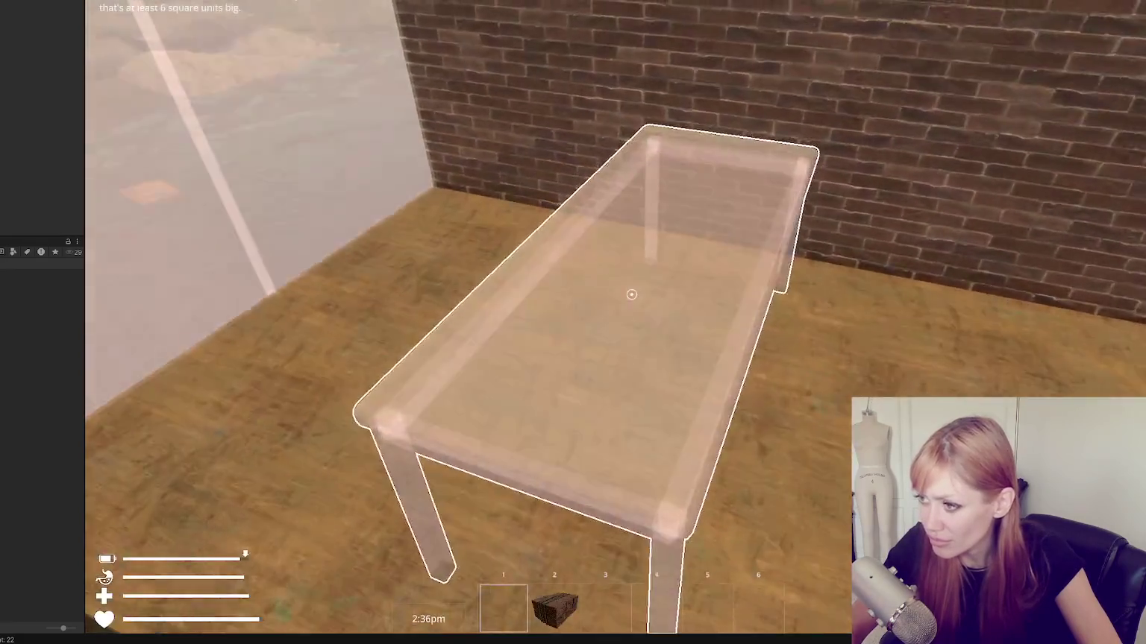
key(Escape)
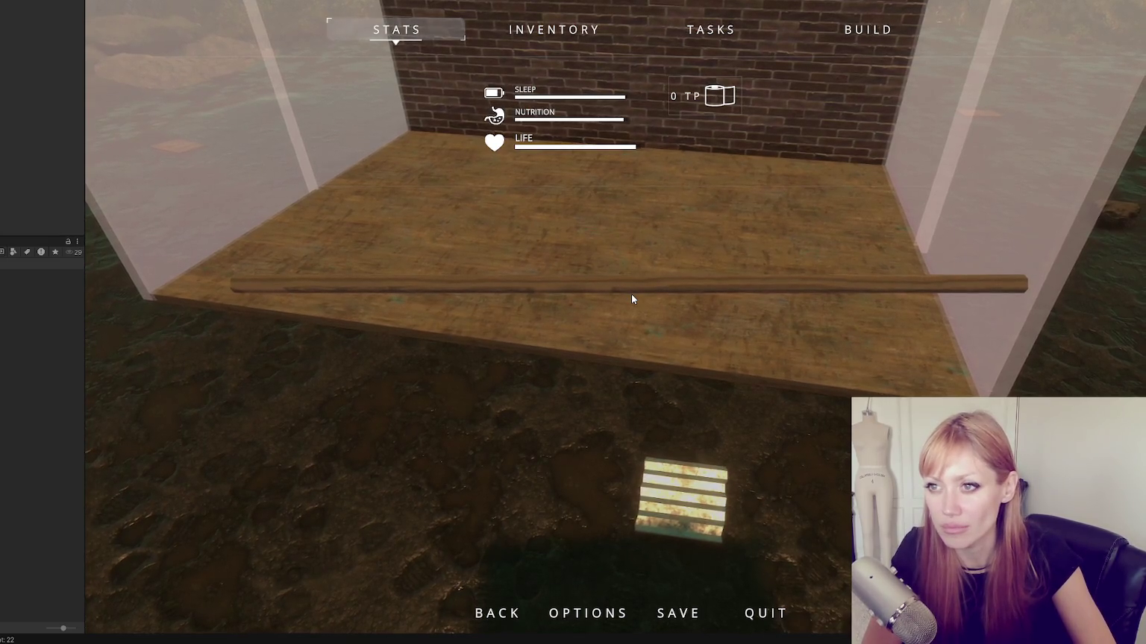
key(Escape)
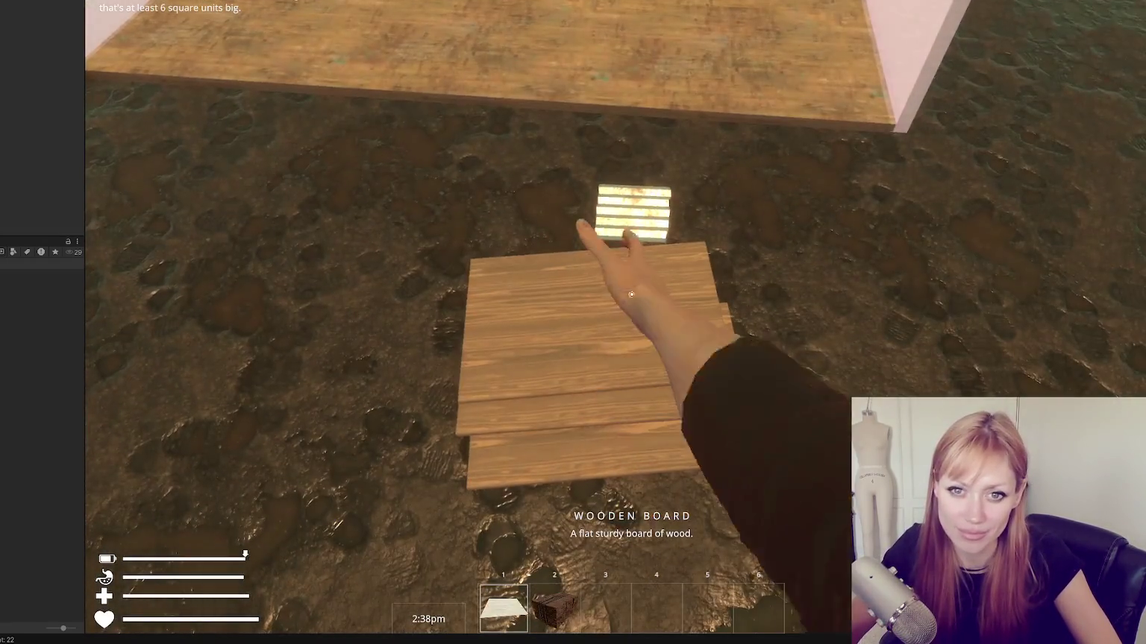
Gather three wooden boards and a brick stack, then build the side wall
click(631, 295)
click(631, 294)
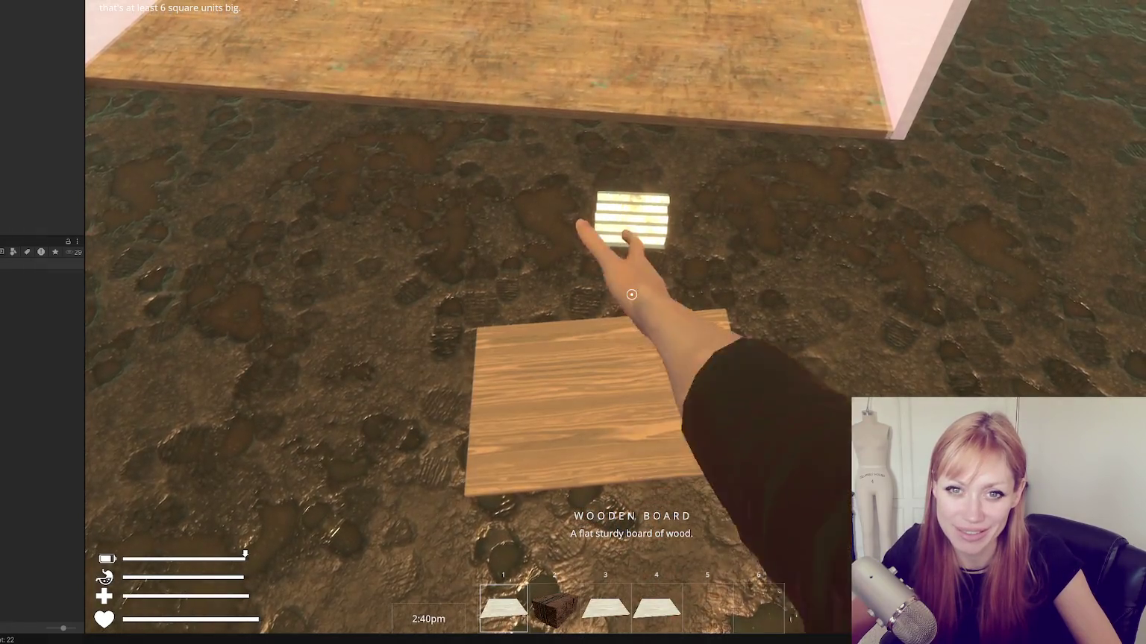
click(631, 293)
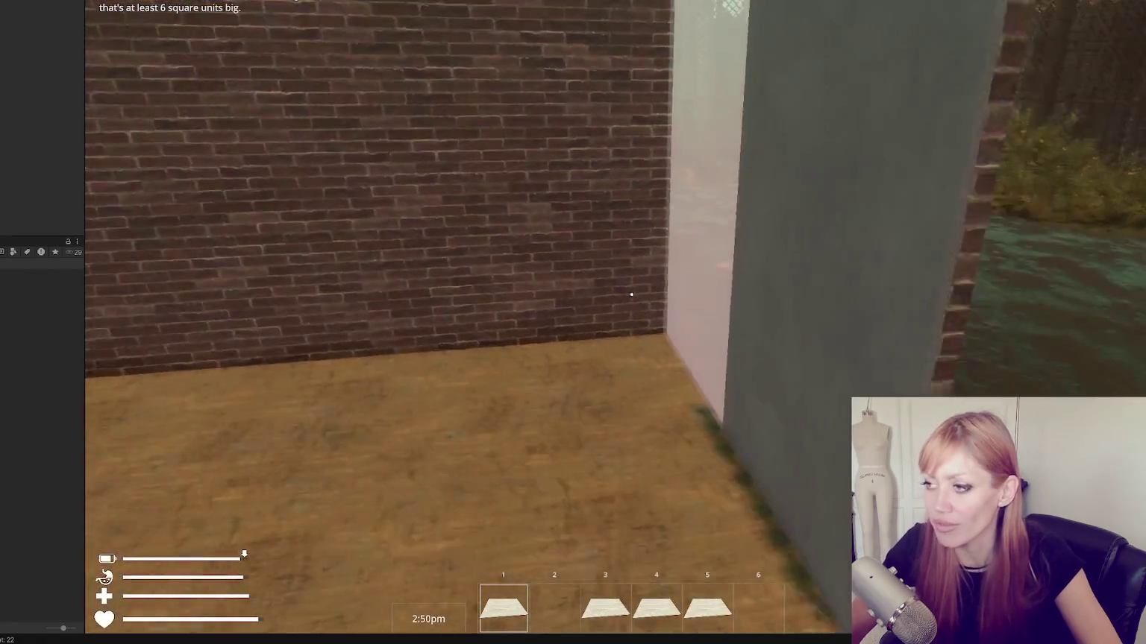
key(Escape)
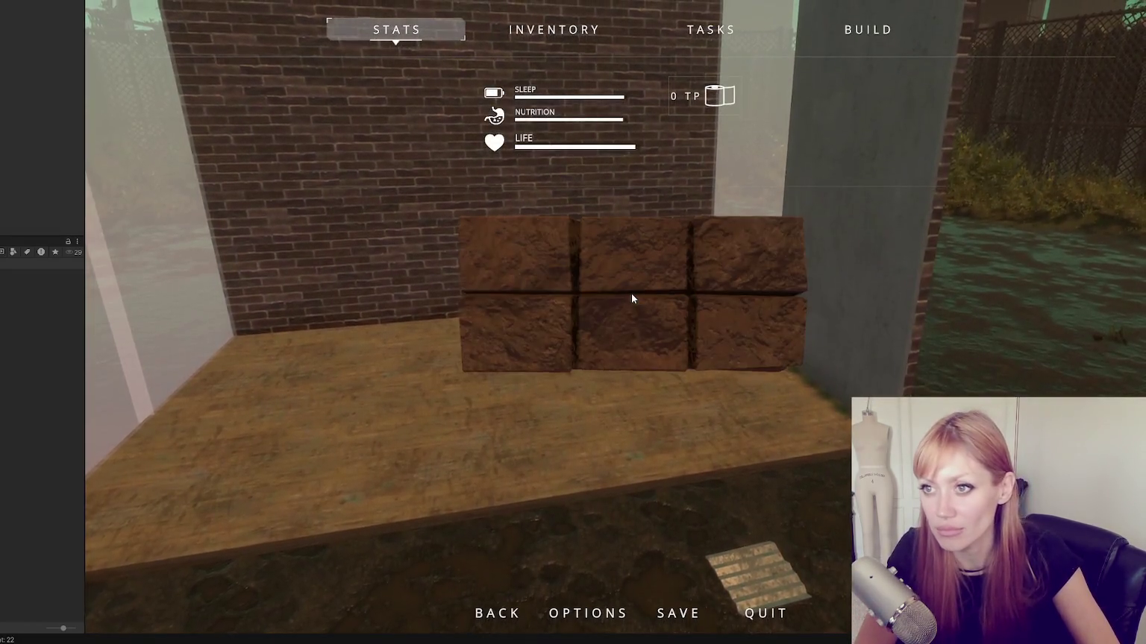
key(Escape)
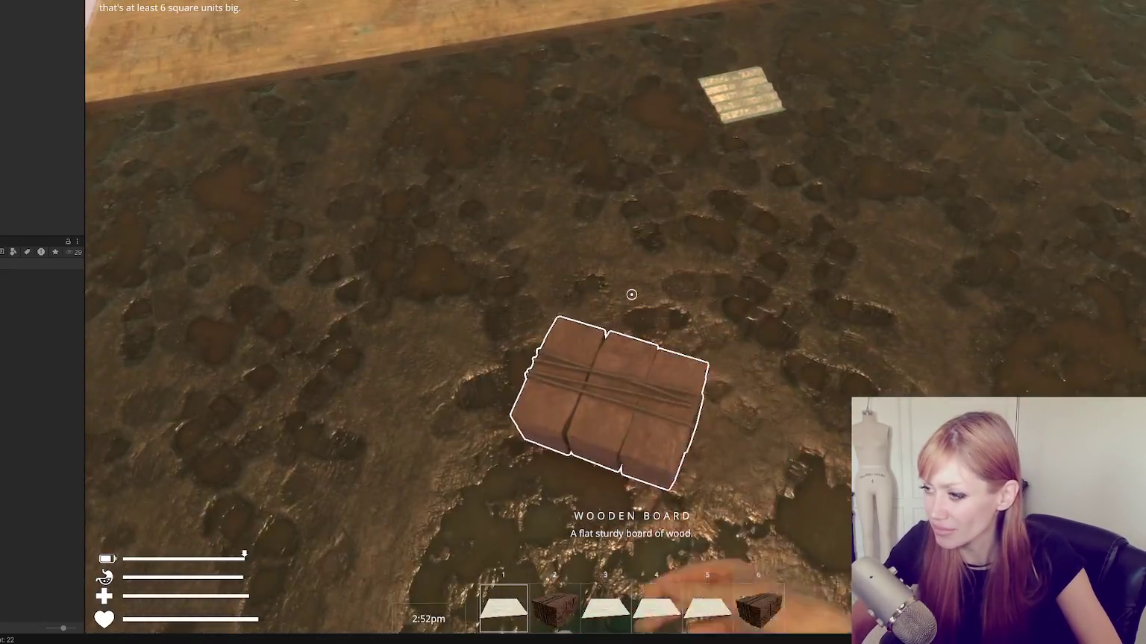
click(631, 294)
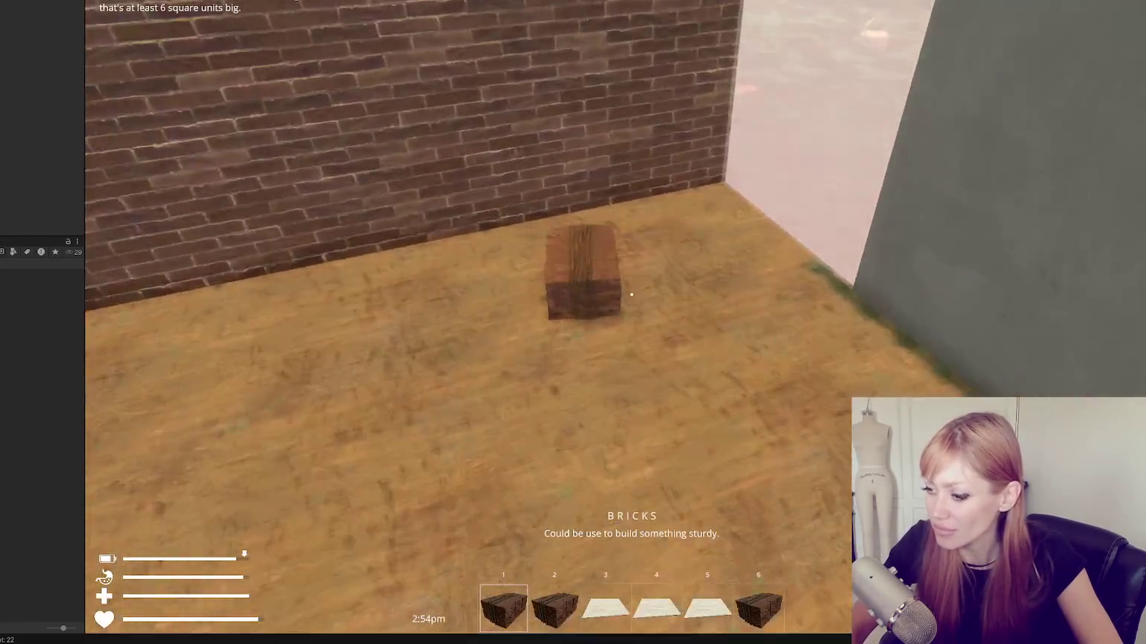
click(631, 295)
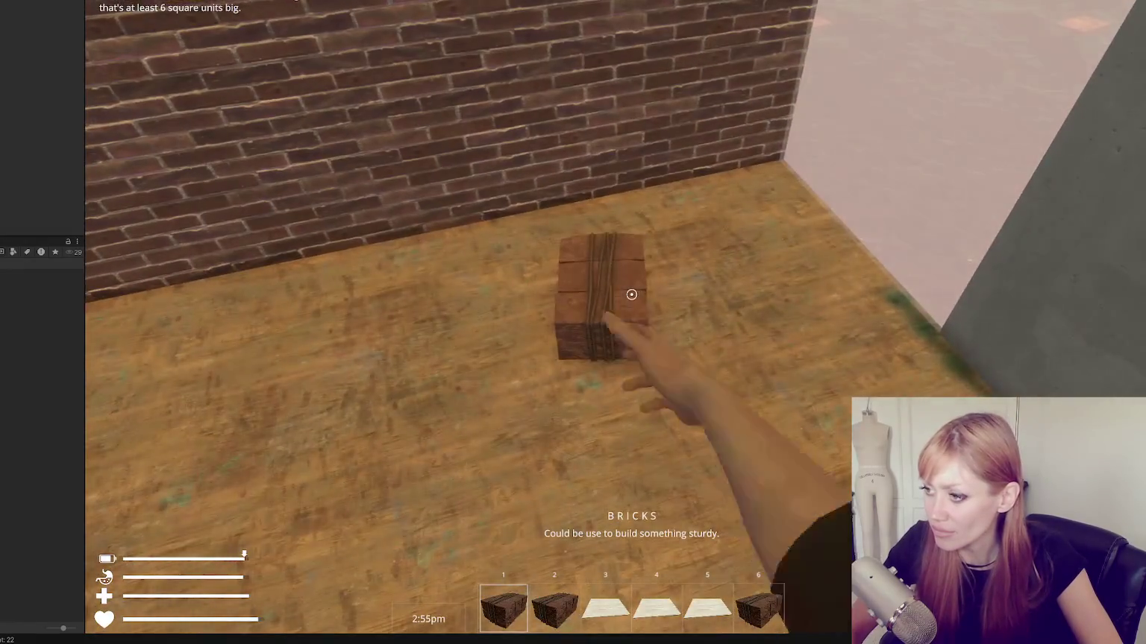
Grab another brick stack and walk around to inspect the three-sided room
key(s)
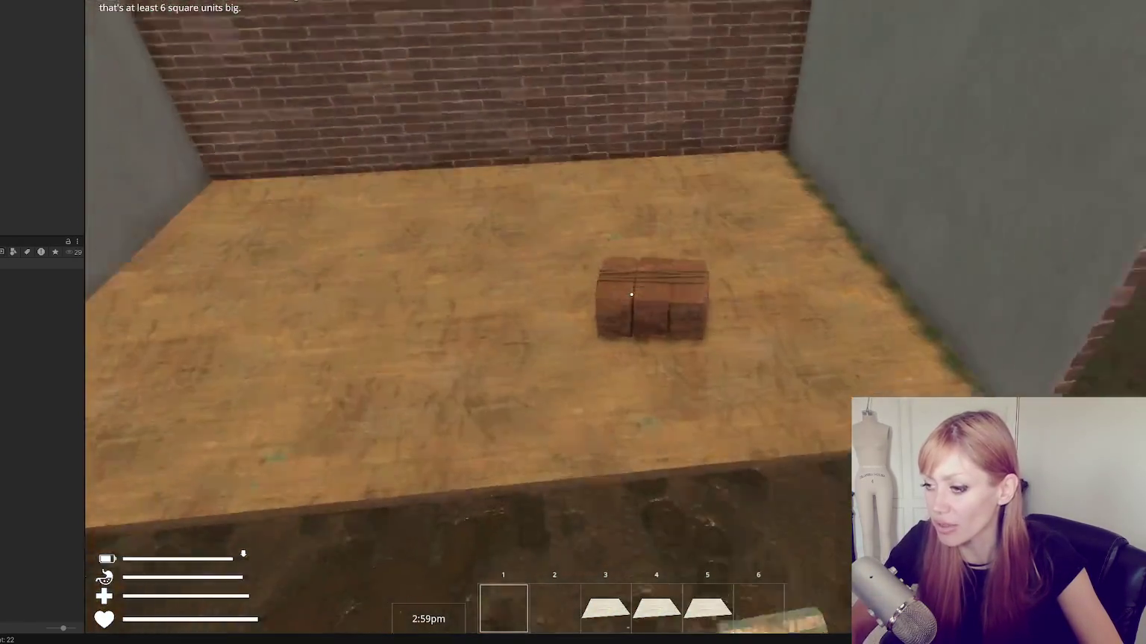
click(631, 295)
key(w)
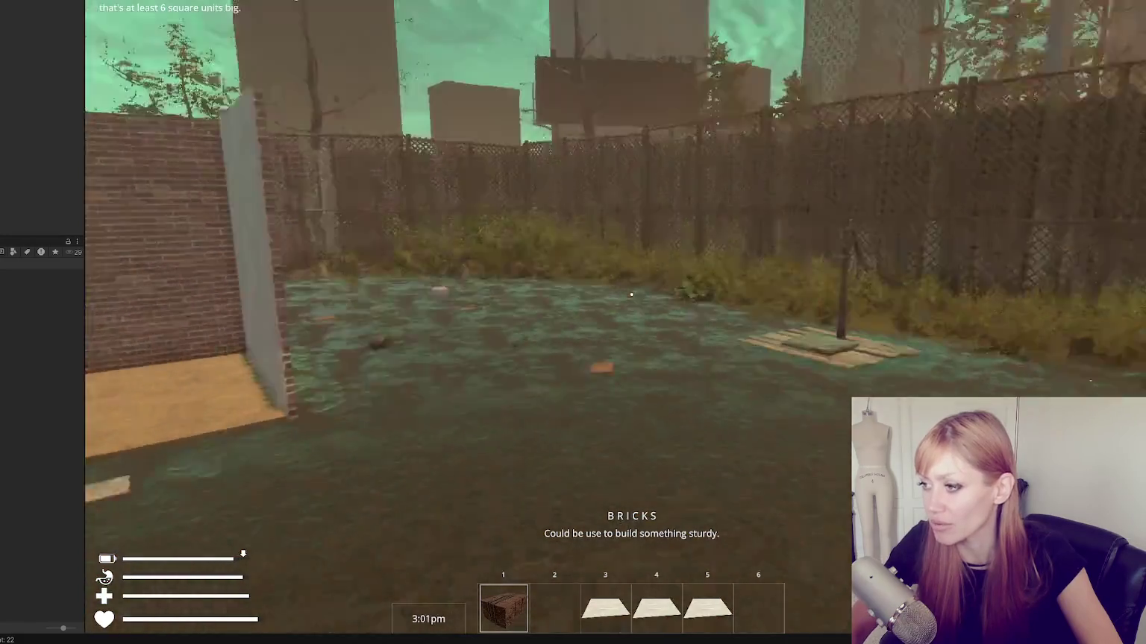
key(w)
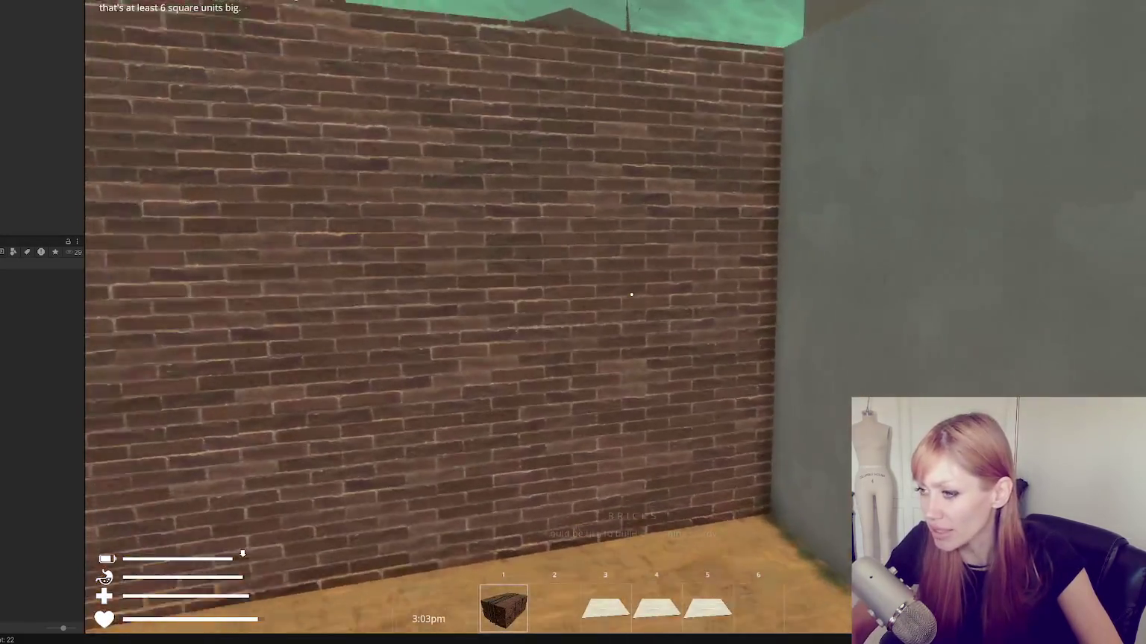
key(s)
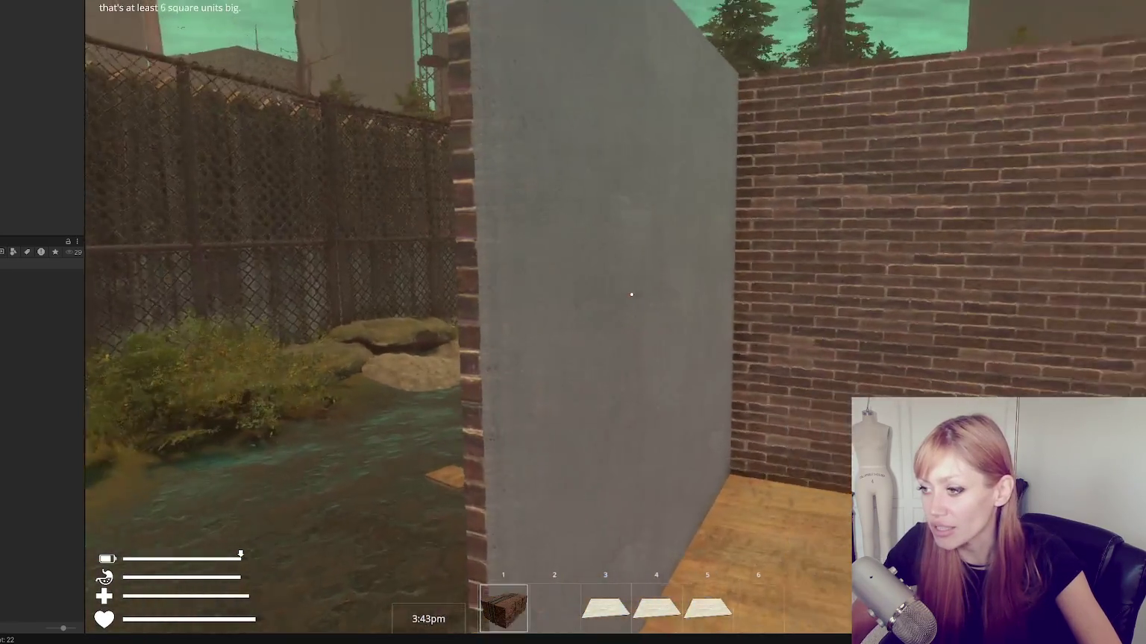
Walk around the brick room and over to the fence to view it
key(s)
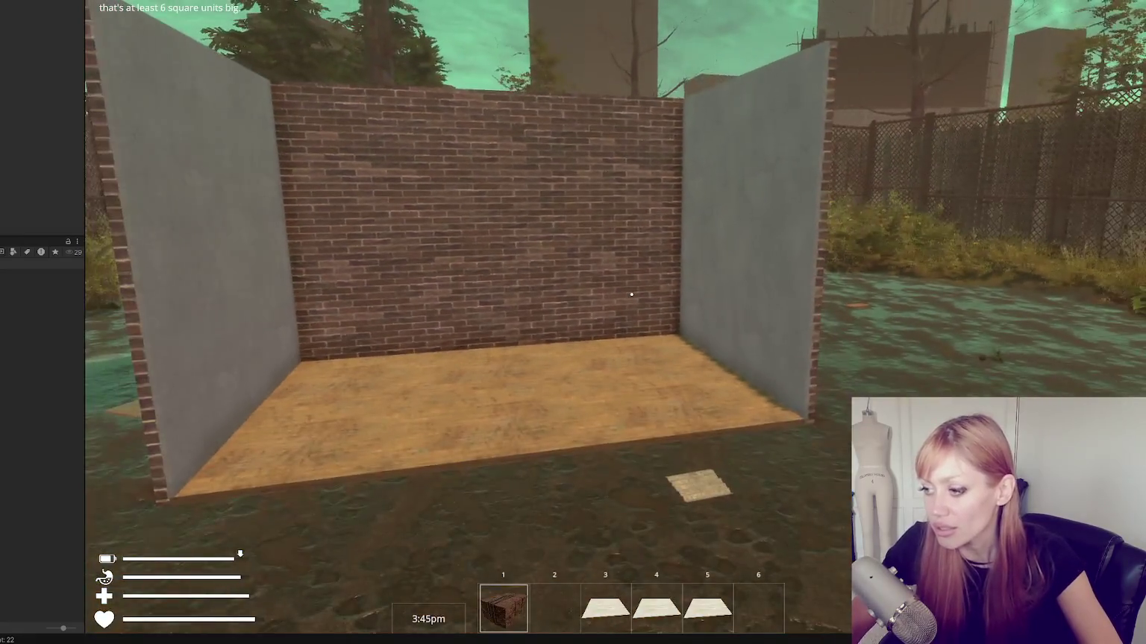
key(w)
key(s)
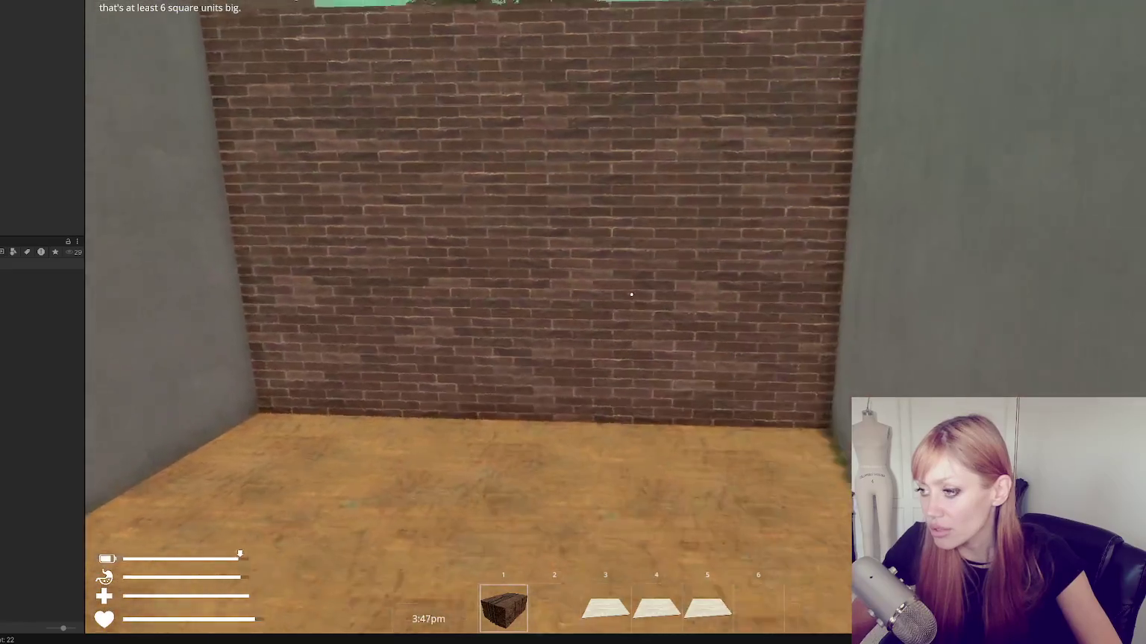
key(w)
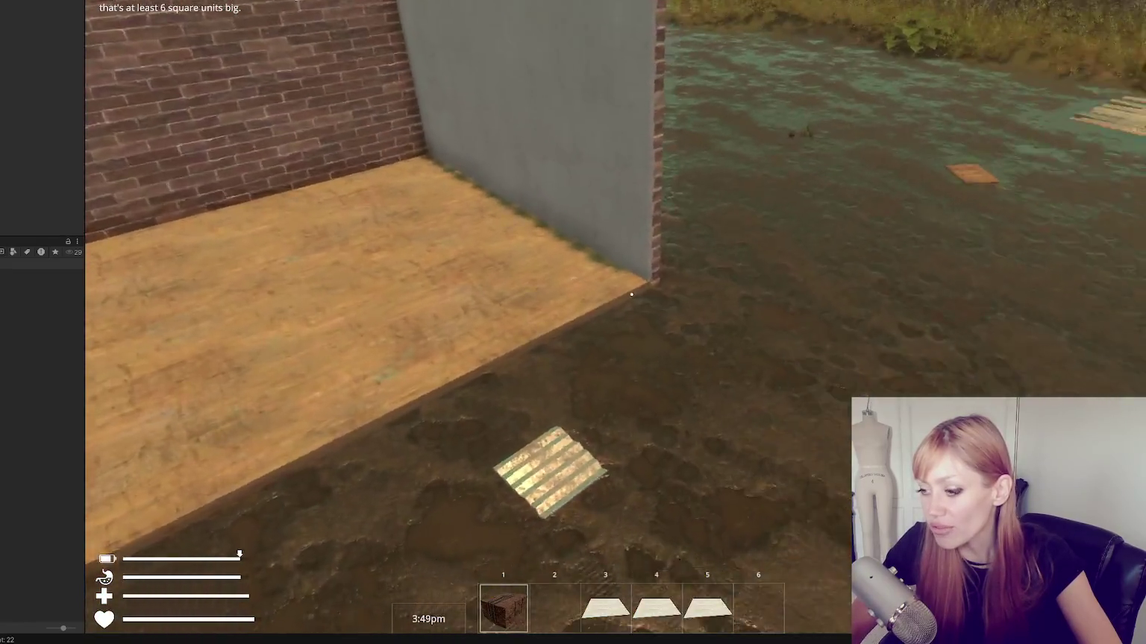
key(w)
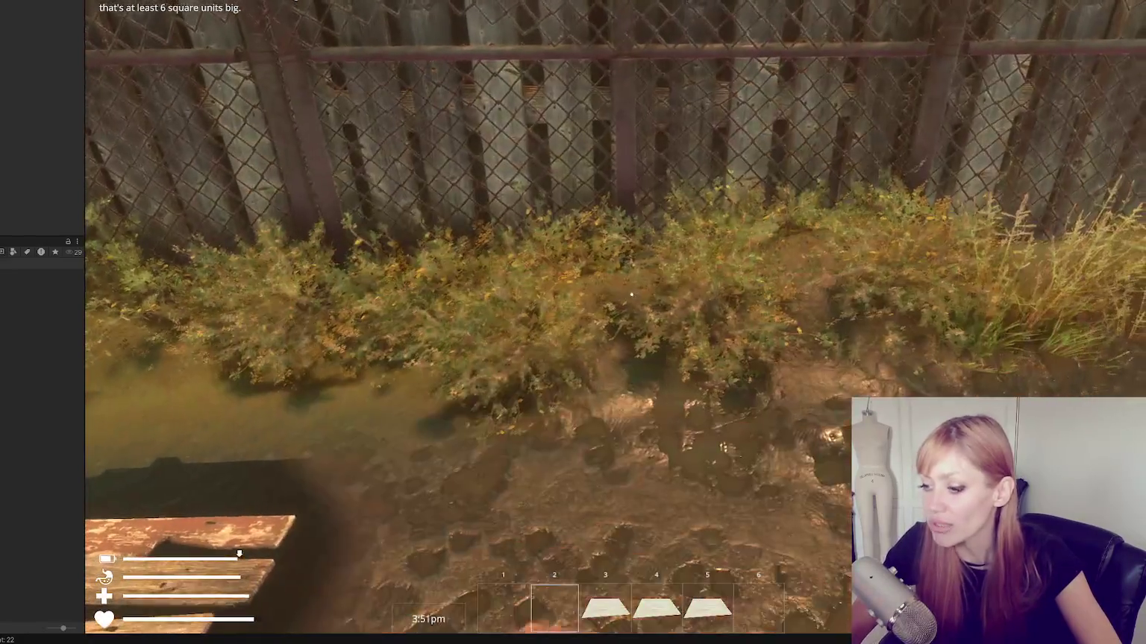
Switch to hotbar slot 5, grab the scrap metal sheet, and reopen the build grid
key(4)
key(3)
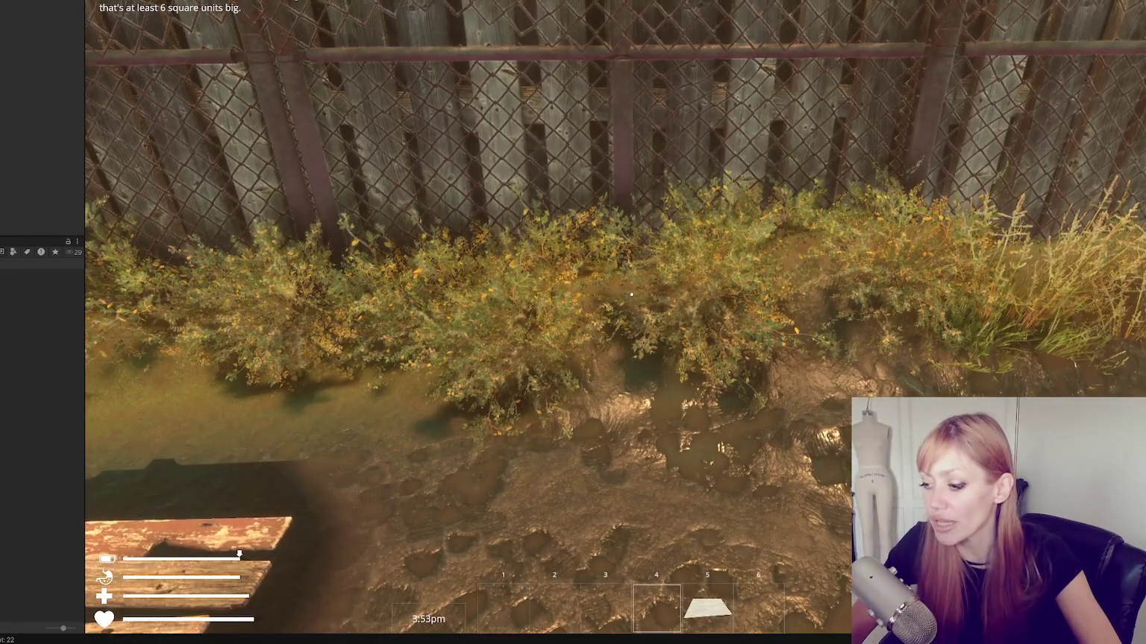
key(5)
key(w)
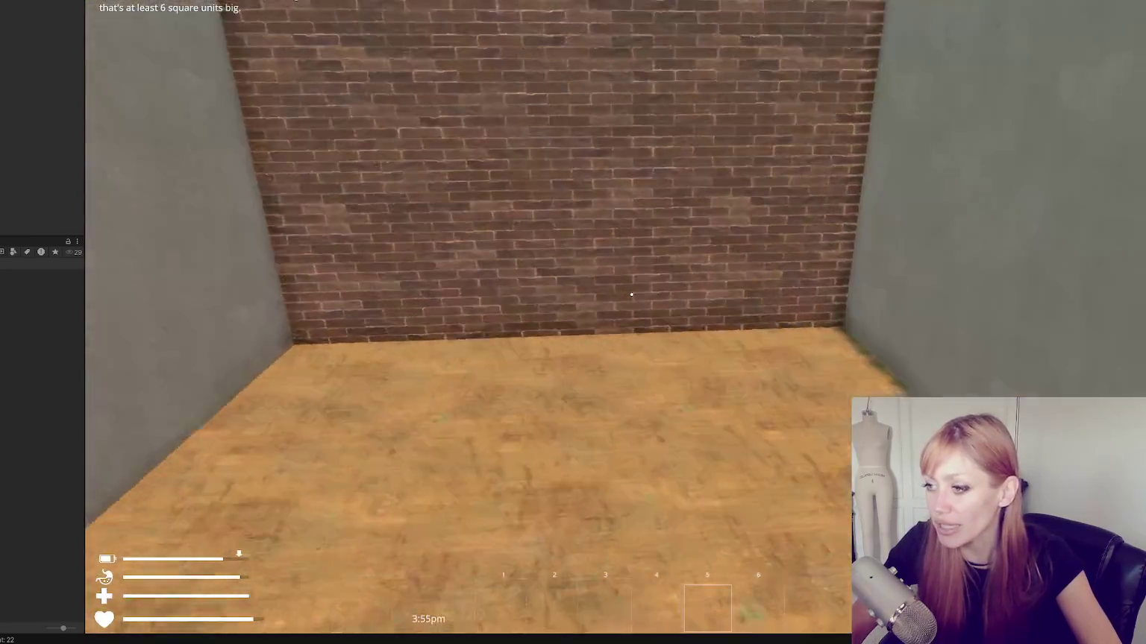
key(e)
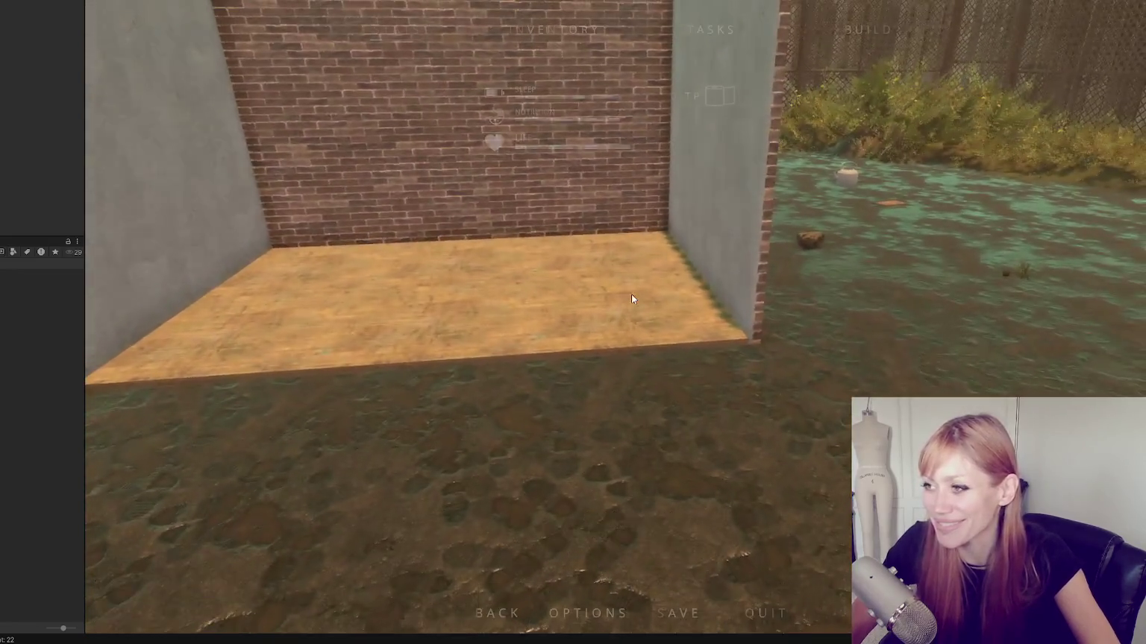
key(Escape)
click(867, 30)
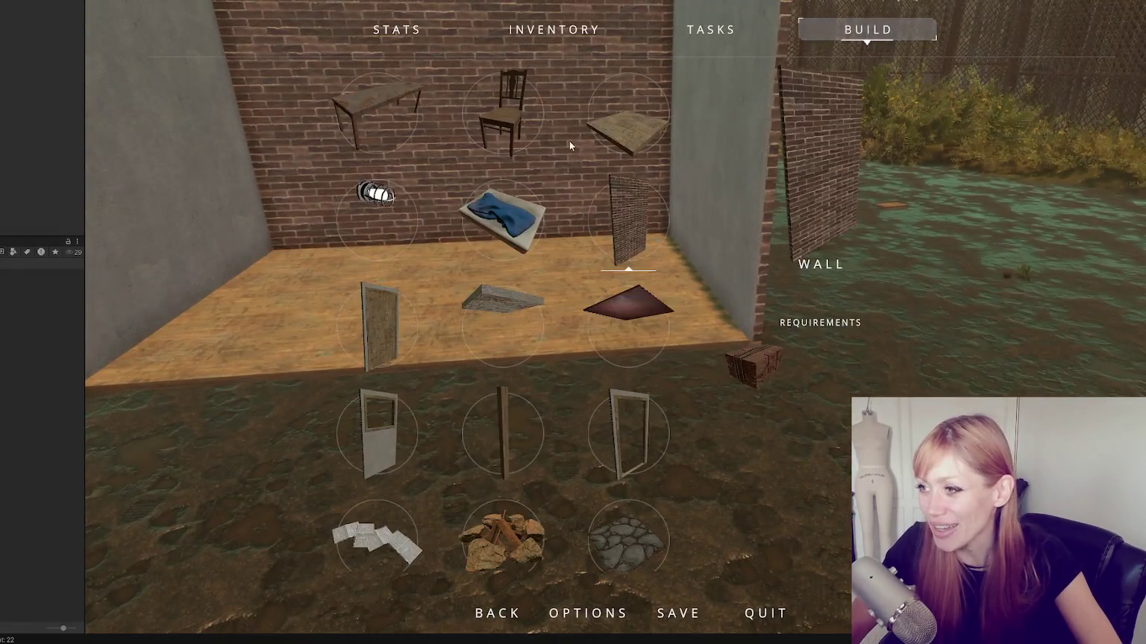
Place three floor tile blueprints along the room's open side
click(629, 123)
click(631, 293)
click(631, 294)
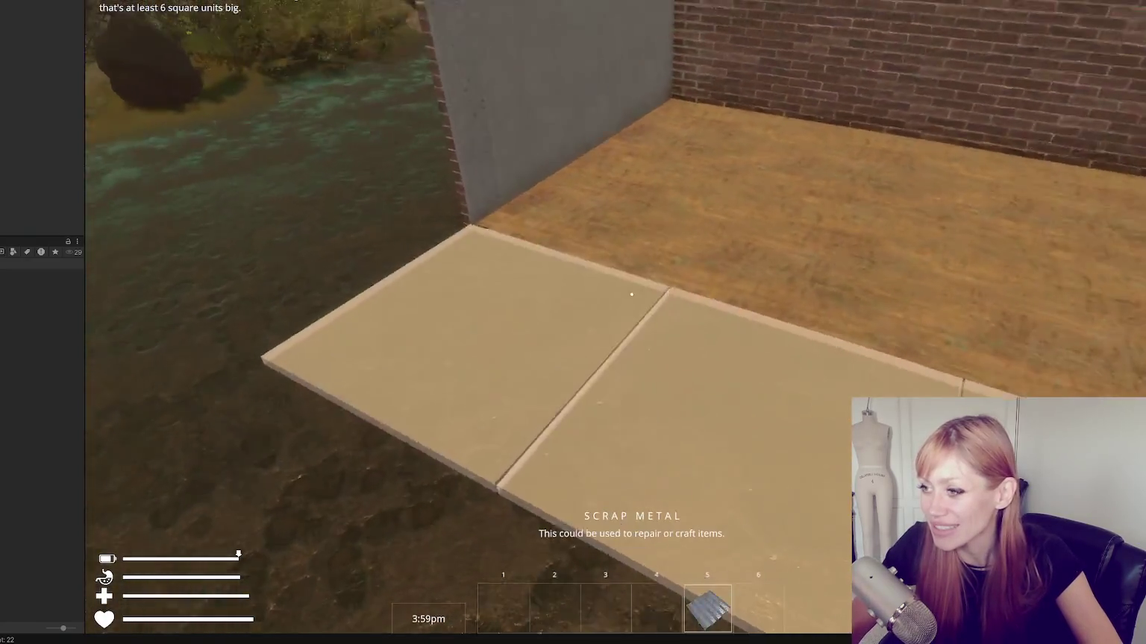
click(631, 294)
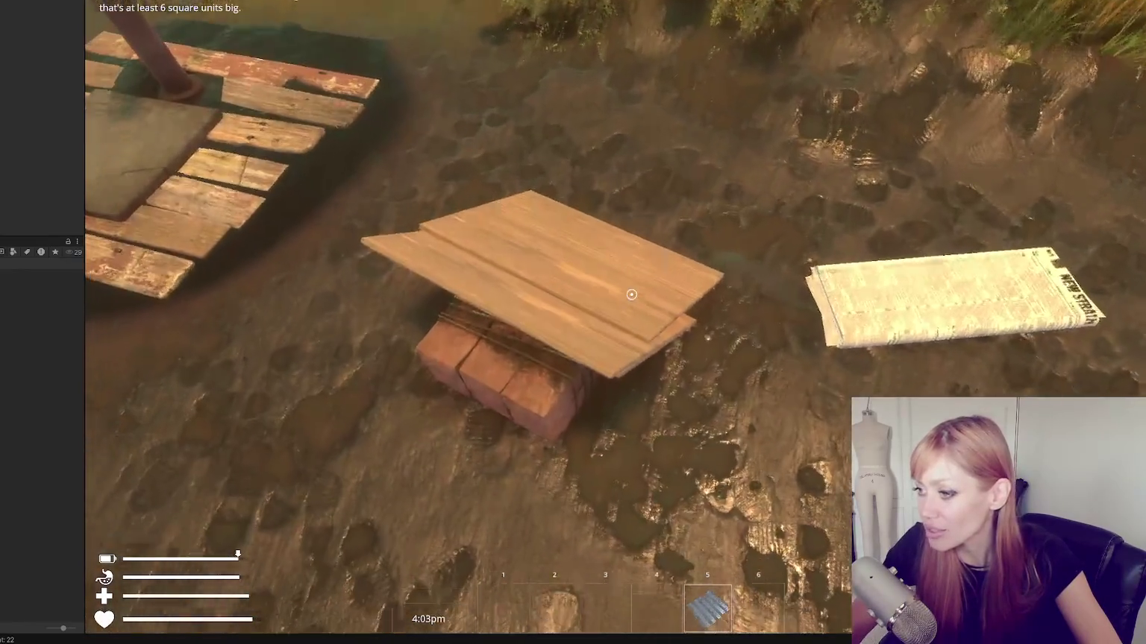
Collect three stacks of planks, build all three floor tiles, and reopen the build grid
click(631, 294)
click(632, 293)
click(631, 294)
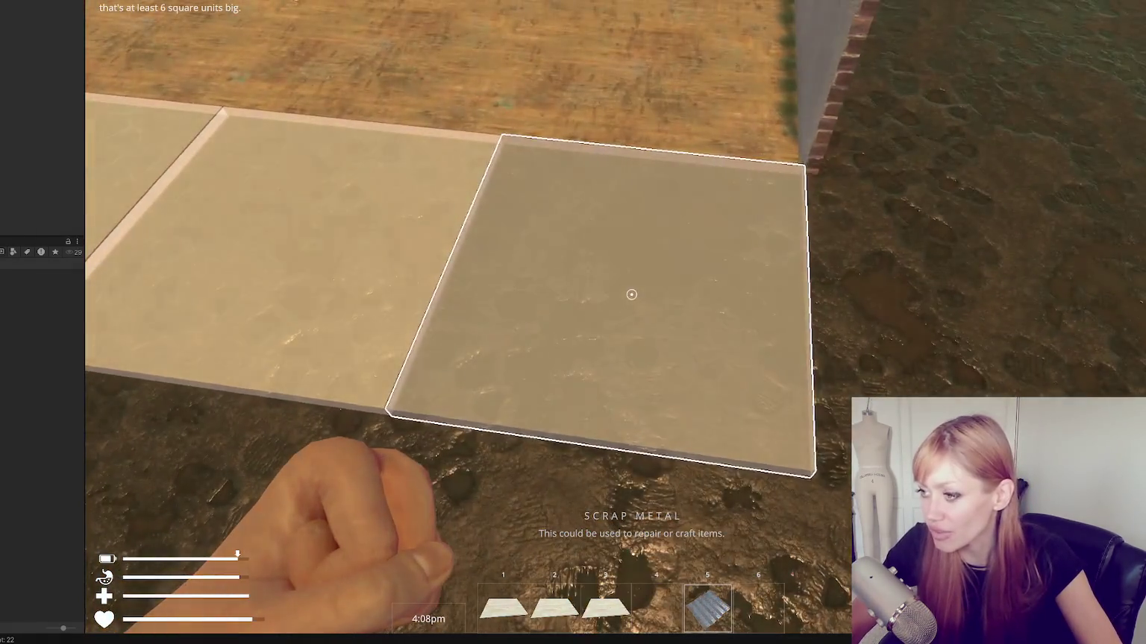
click(631, 293)
click(631, 294)
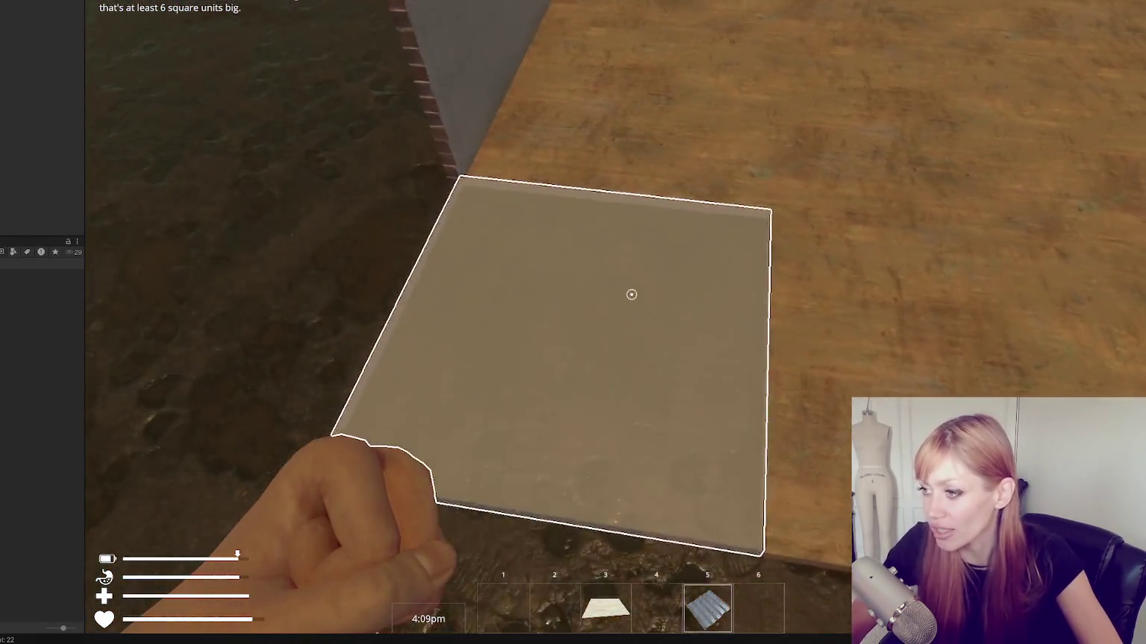
click(632, 294)
key(Tab)
click(847, 29)
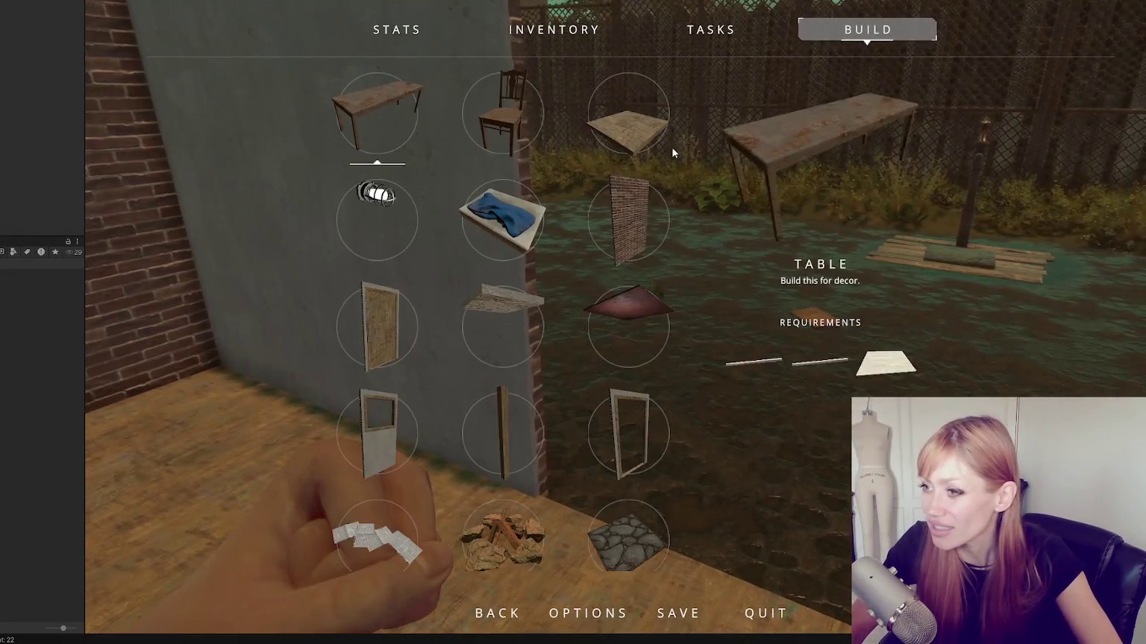
Place wall blueprints beside the new floor tiles
click(601, 217)
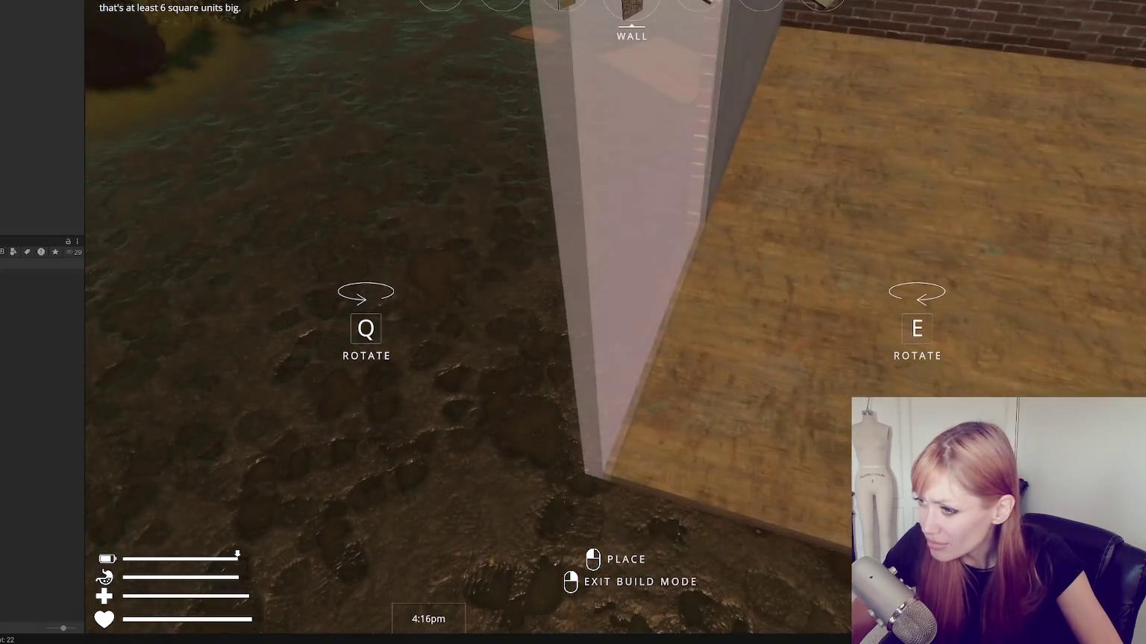
click(631, 294)
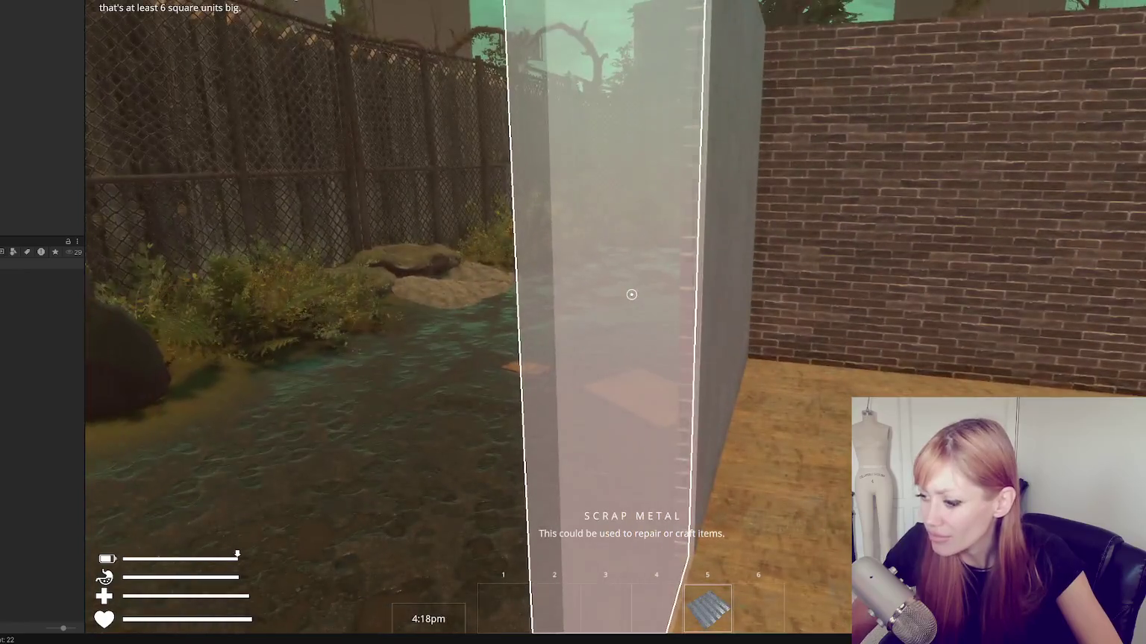
key(Escape)
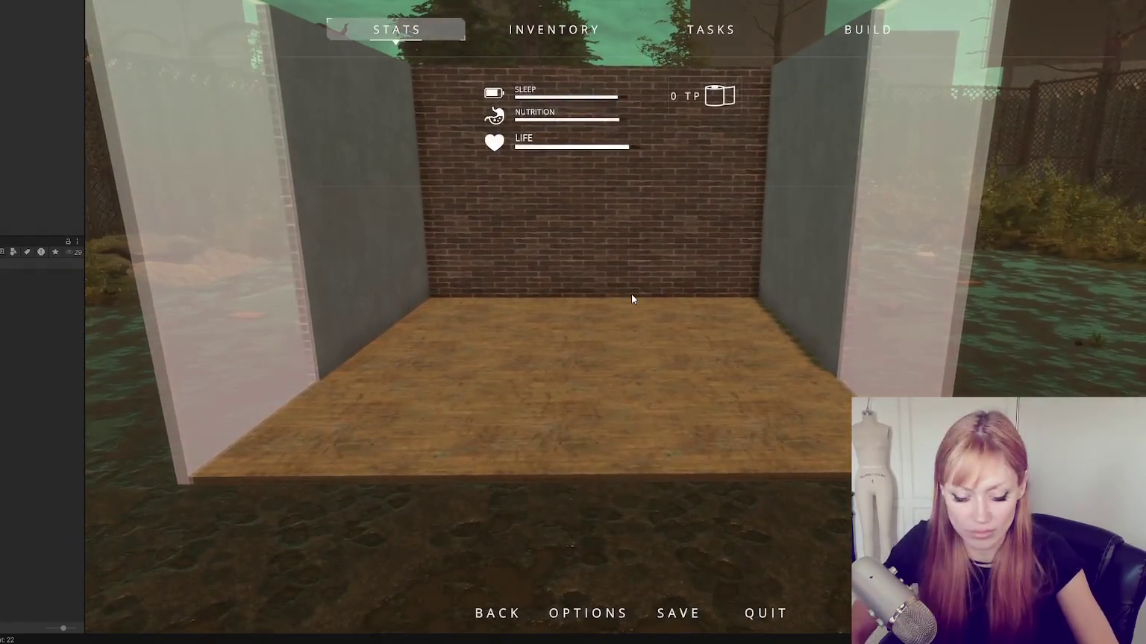
key(Escape)
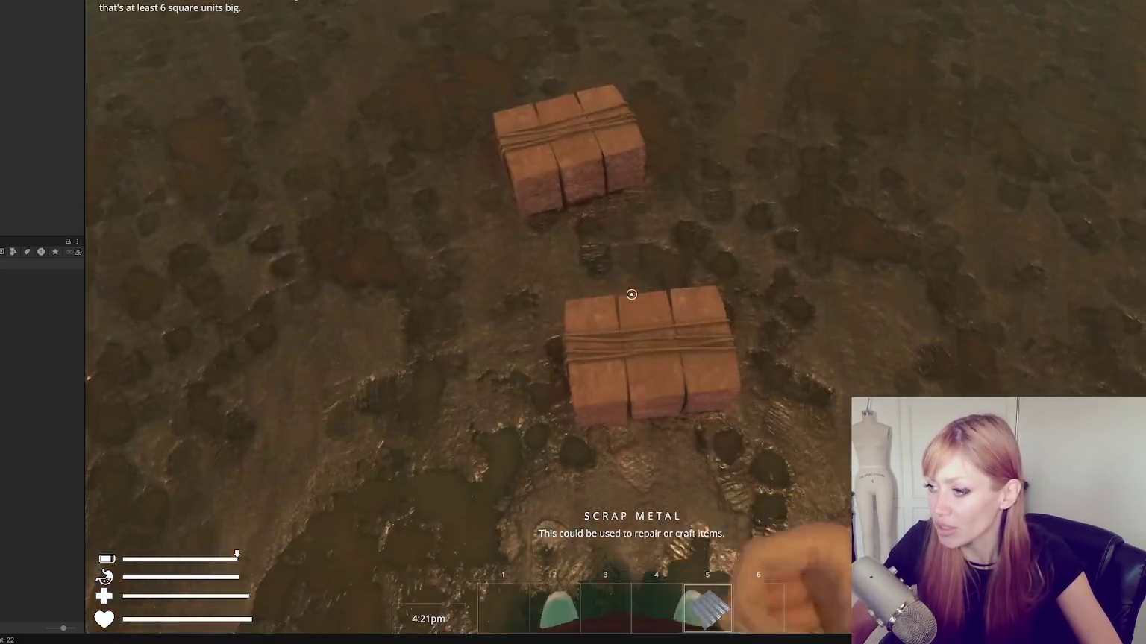
Collect two brick piles and build both wall blueprints into solid walls
click(632, 295)
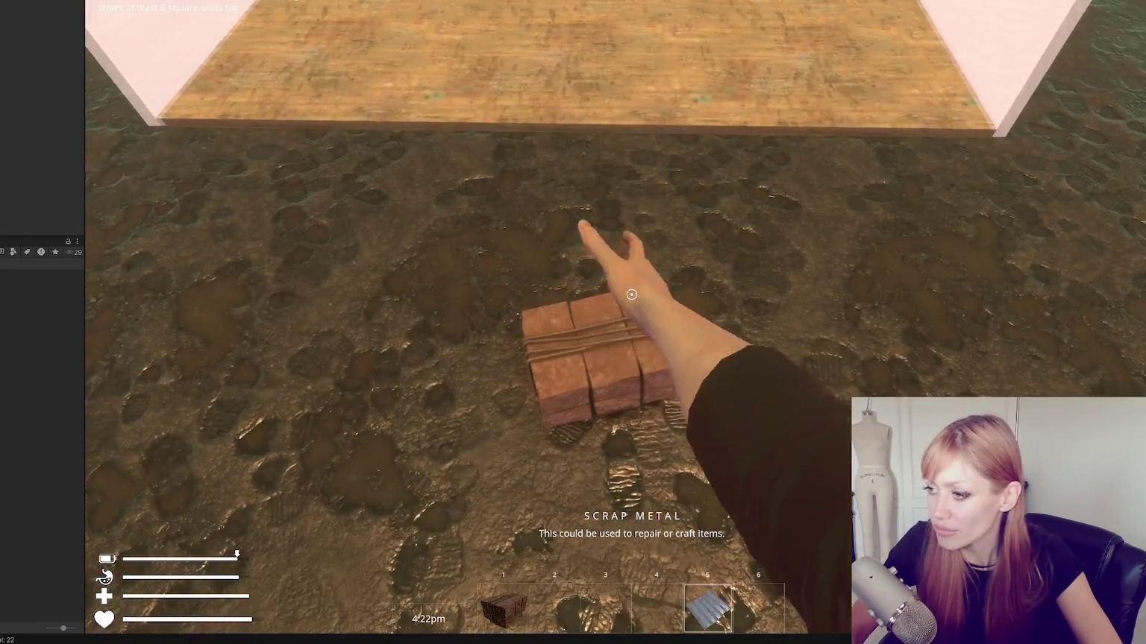
click(632, 295)
click(632, 294)
click(631, 294)
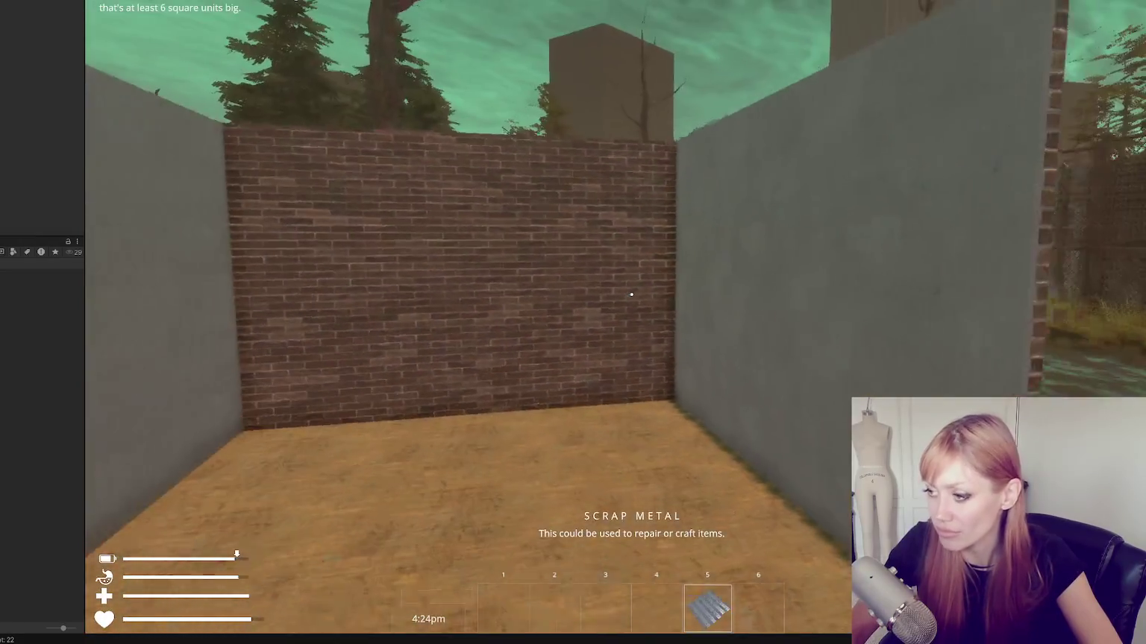
key(w)
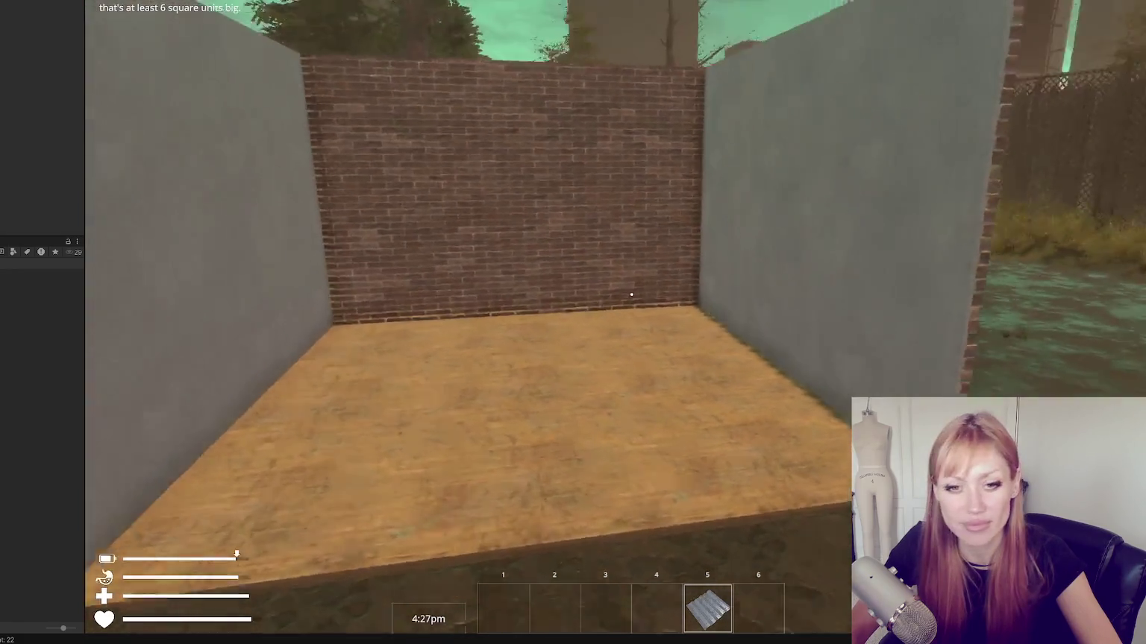
key(Escape)
Save the game, overwriting the existing save slot
click(678, 613)
click(626, 145)
click(633, 309)
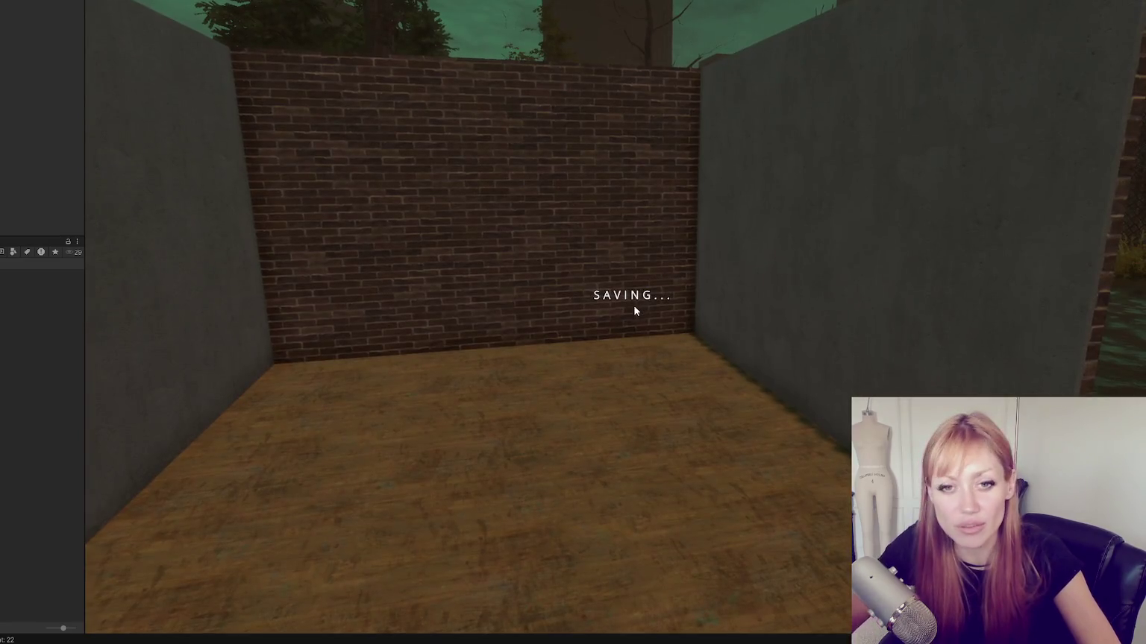
Quit to the title screen and continue the saved game
key(Escape)
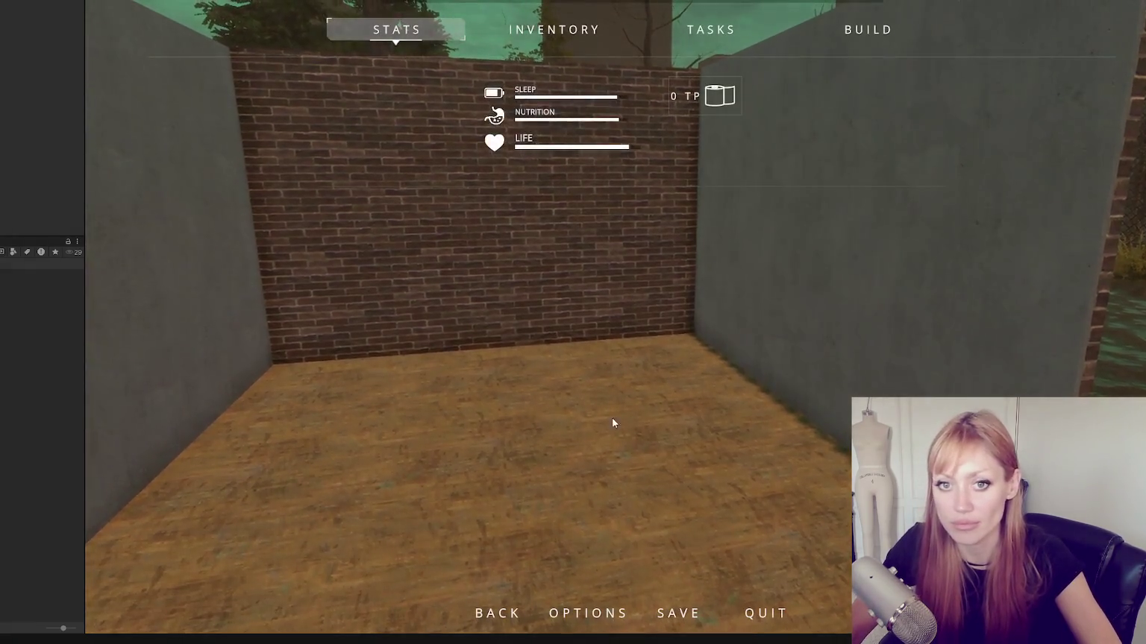
click(757, 612)
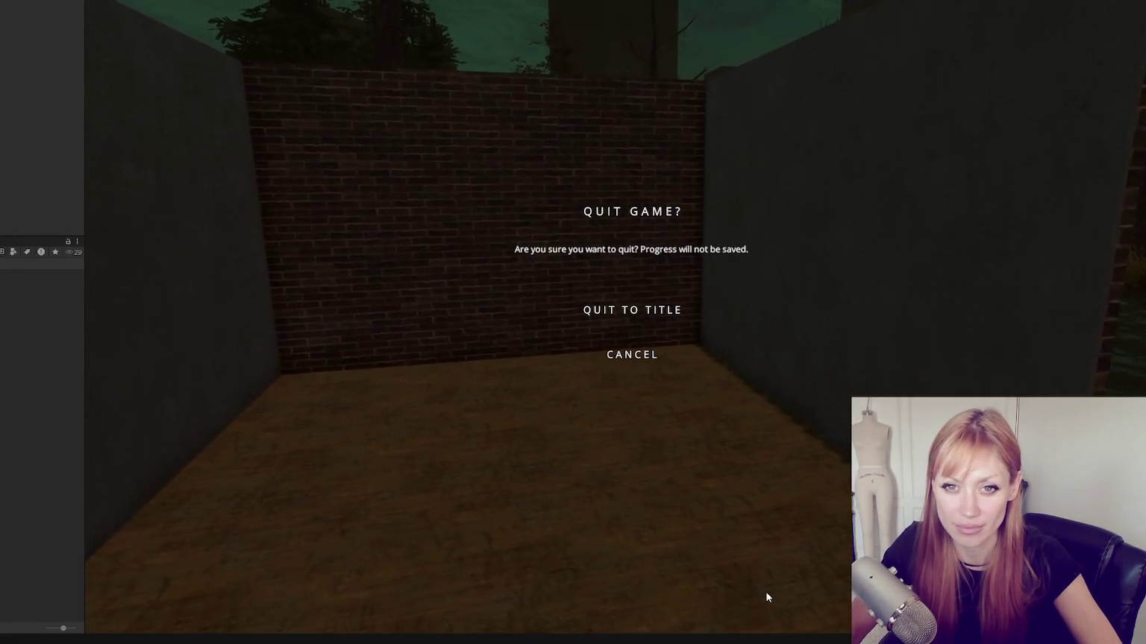
click(632, 309)
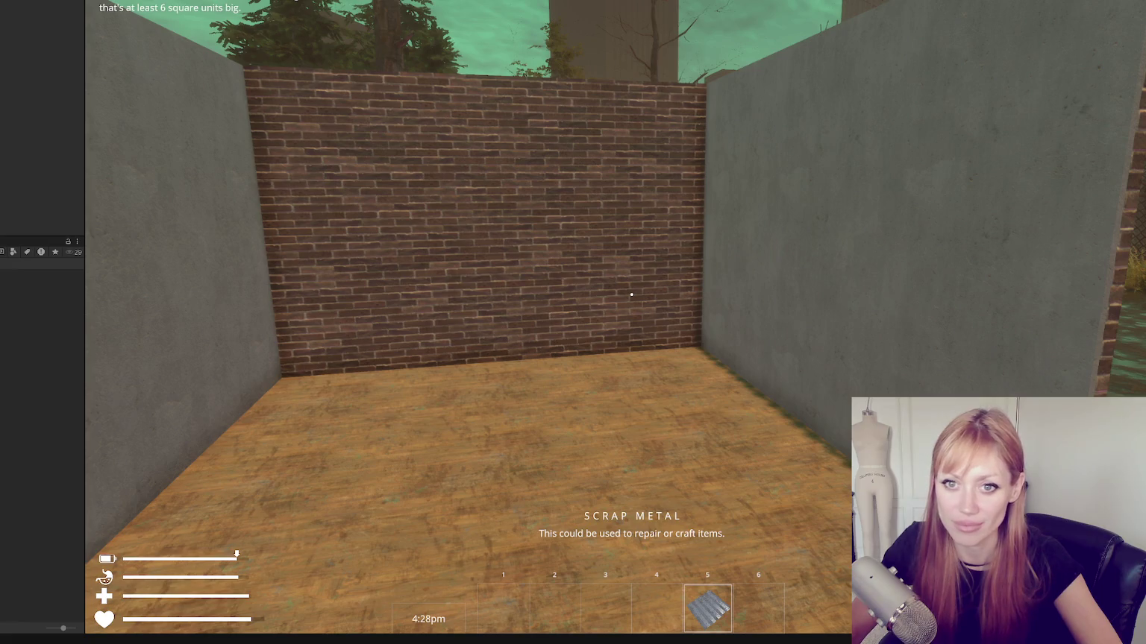
click(663, 432)
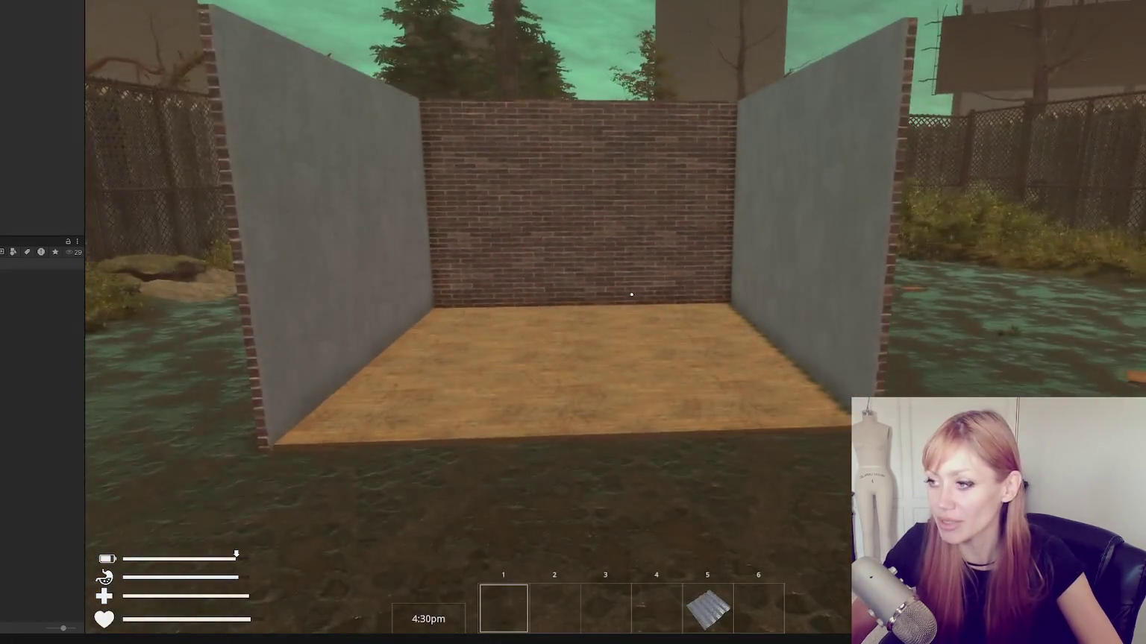
Walk into the brick room and reopen the build grid showing the Table's requirements
key(w)
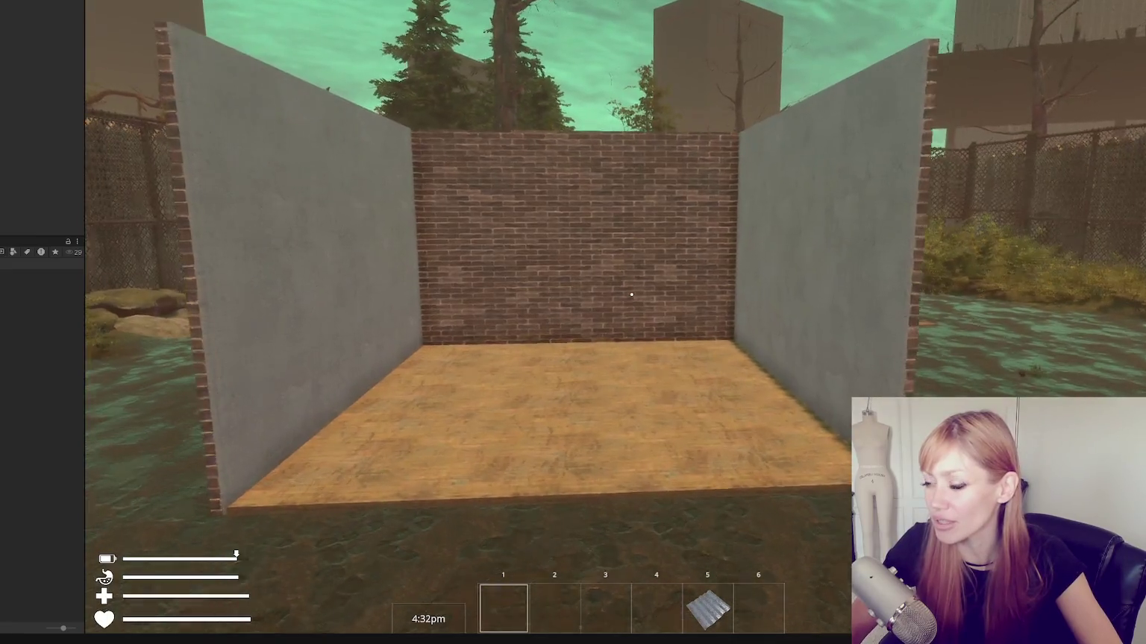
key(w)
key(Escape)
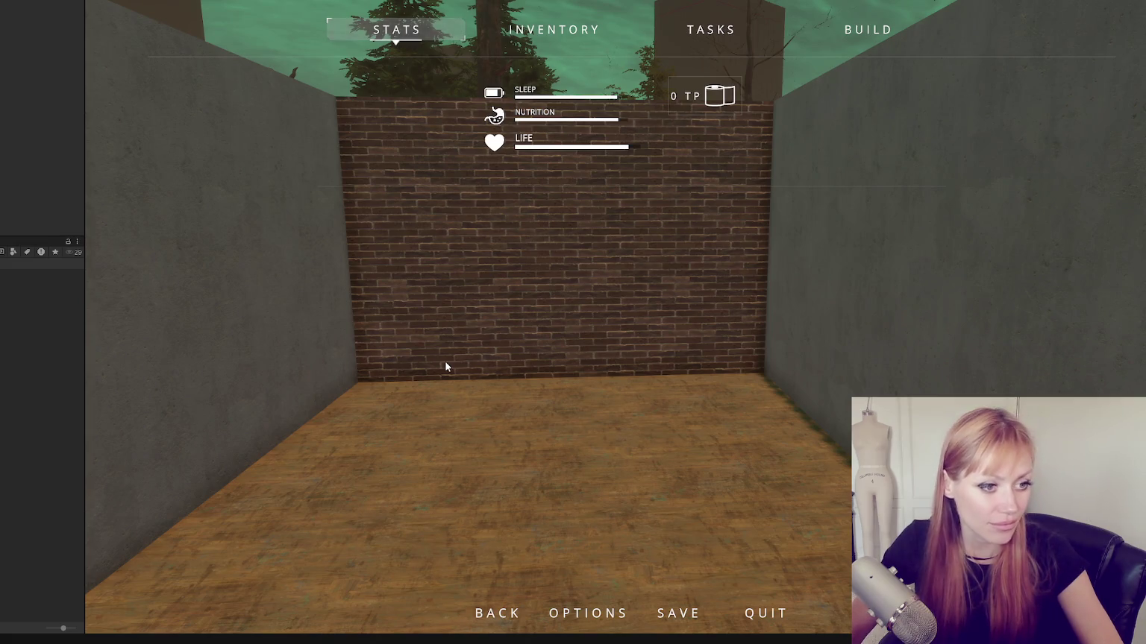
key(Escape)
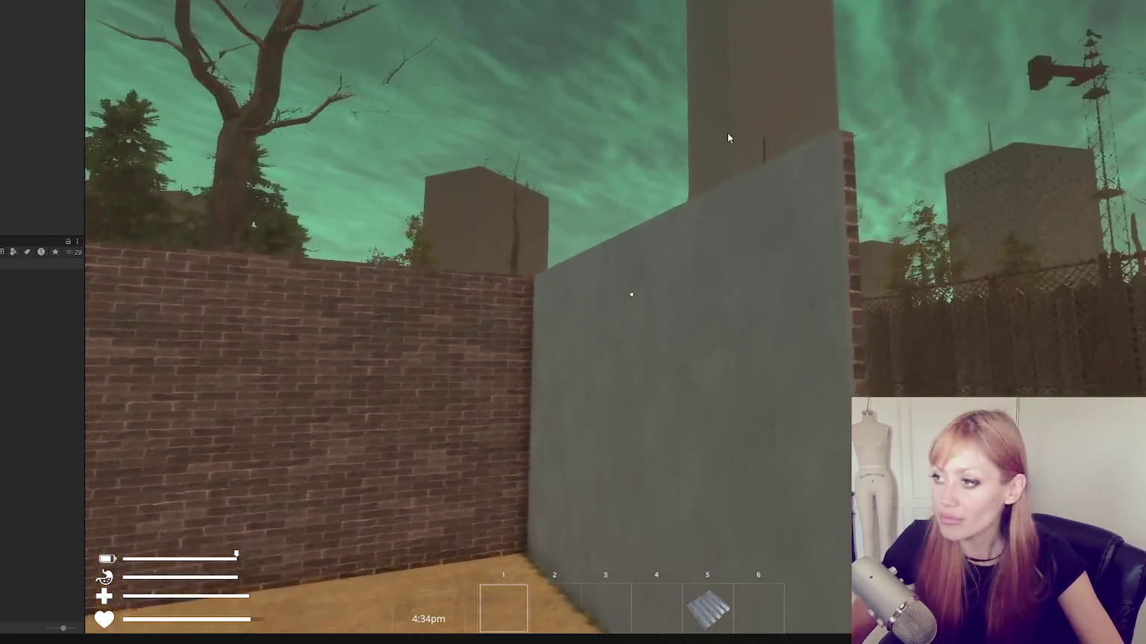
key(Escape)
click(866, 29)
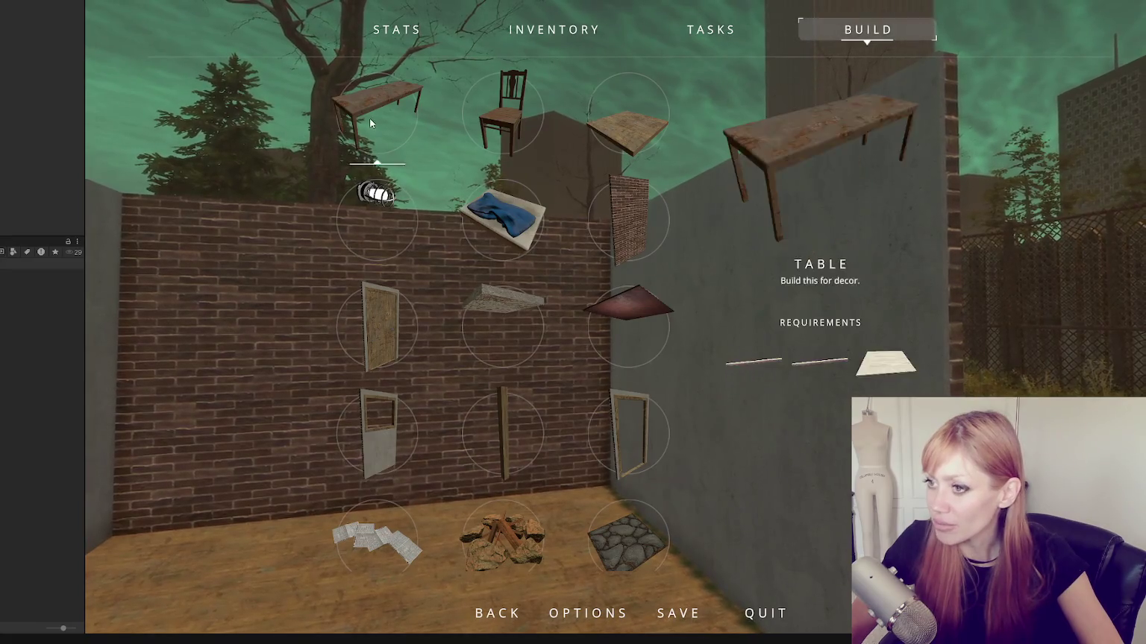
Pick the Table blueprint, rotate it a quarter turn with E, and exit without placing
click(369, 122)
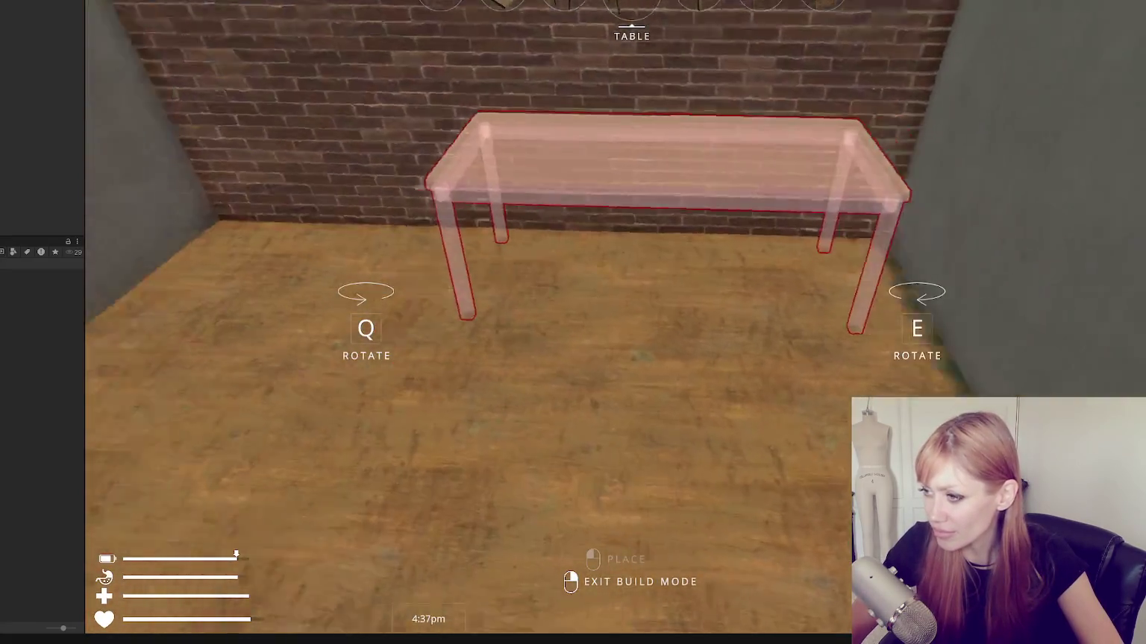
key(e)
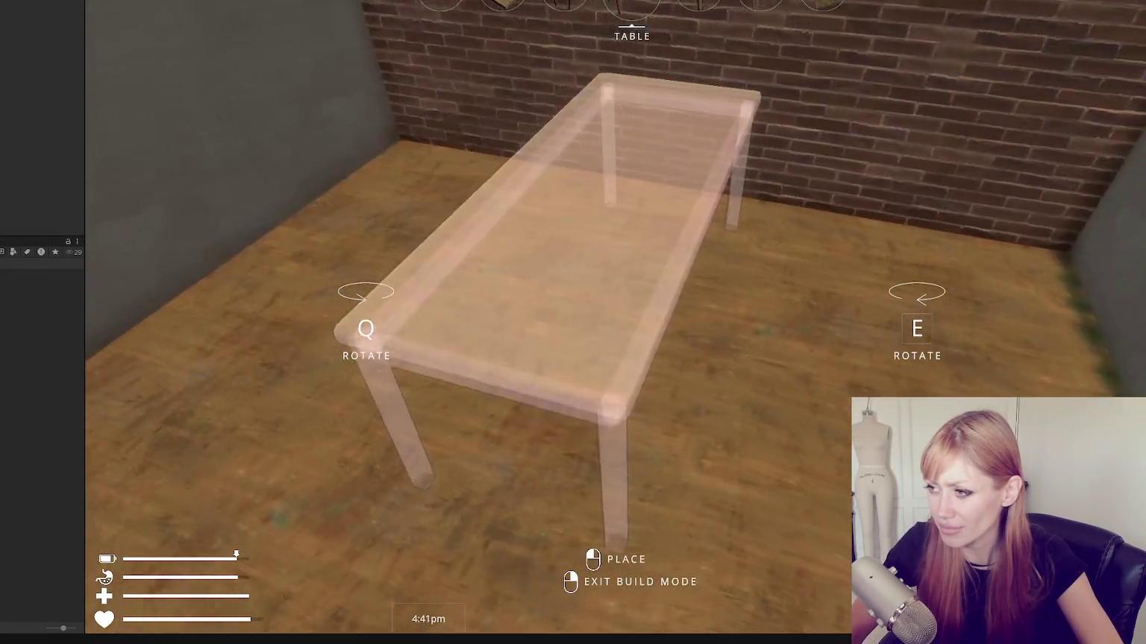
key(Escape)
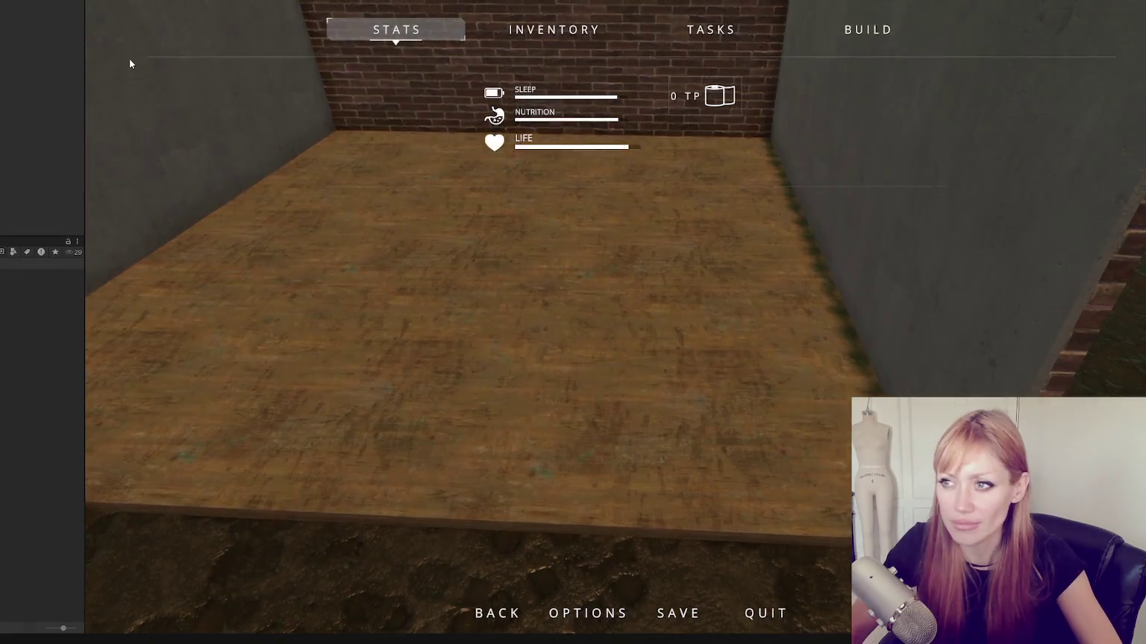
key(Escape)
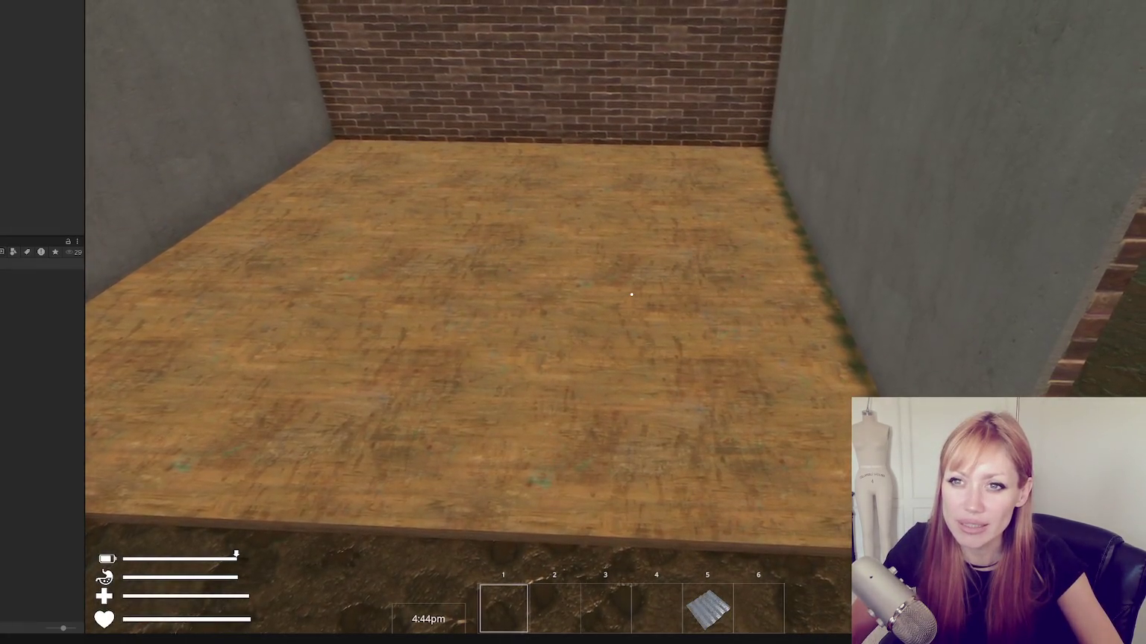
scroll(7, 70, up, 10)
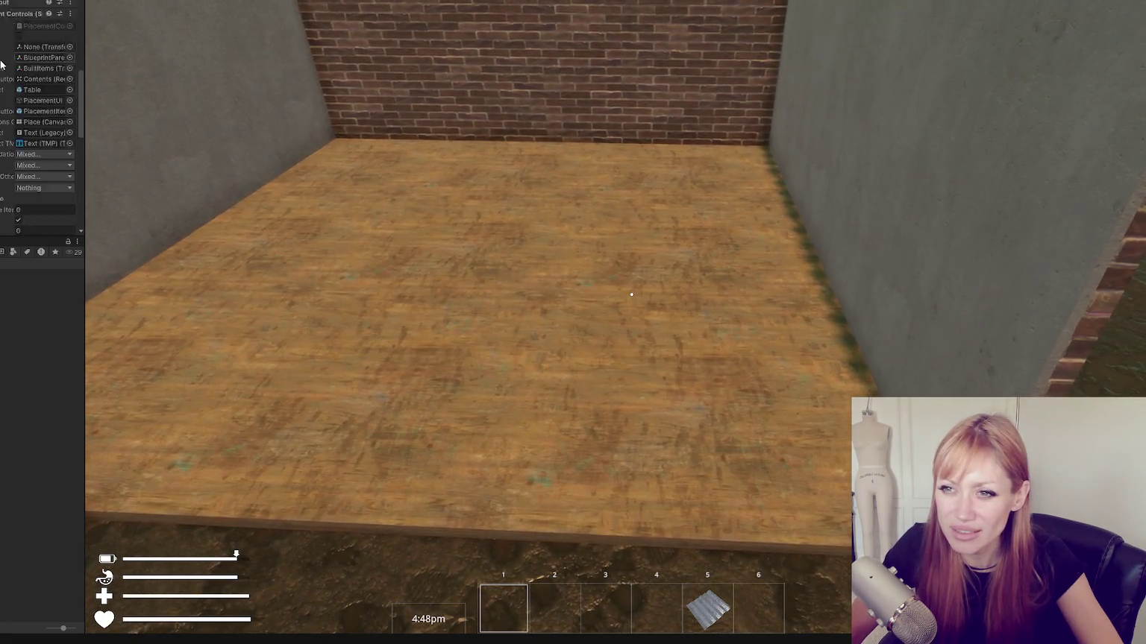
scroll(7, 109, up, 3)
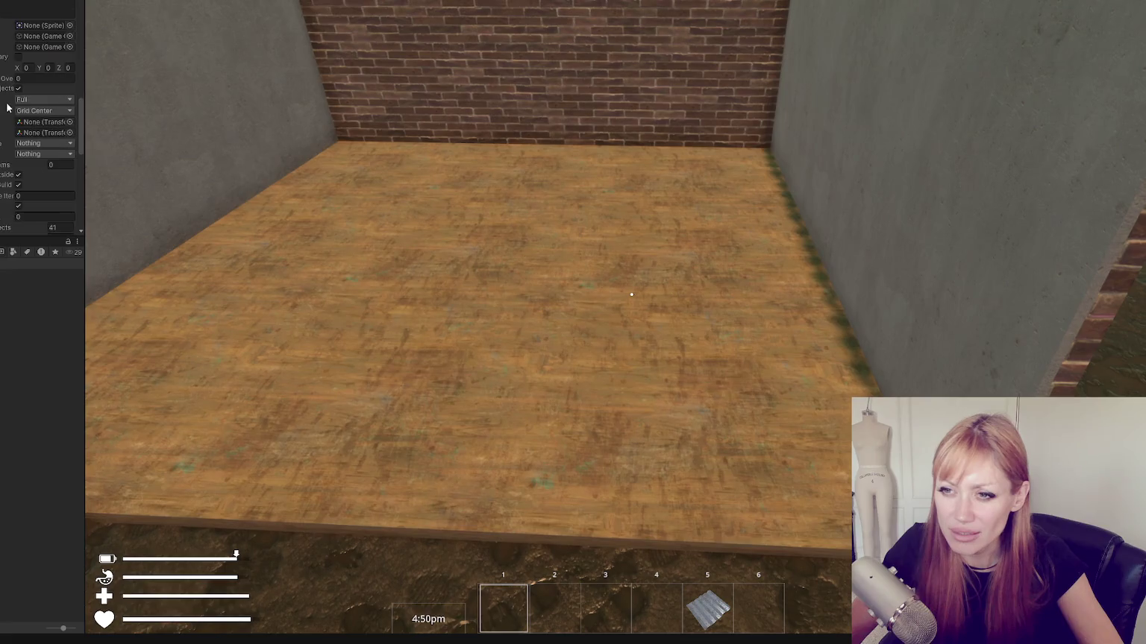
Widen the Table's Inspector entry and confirm its Snap Type stays Halfway Points
scroll(7, 102, up, 3)
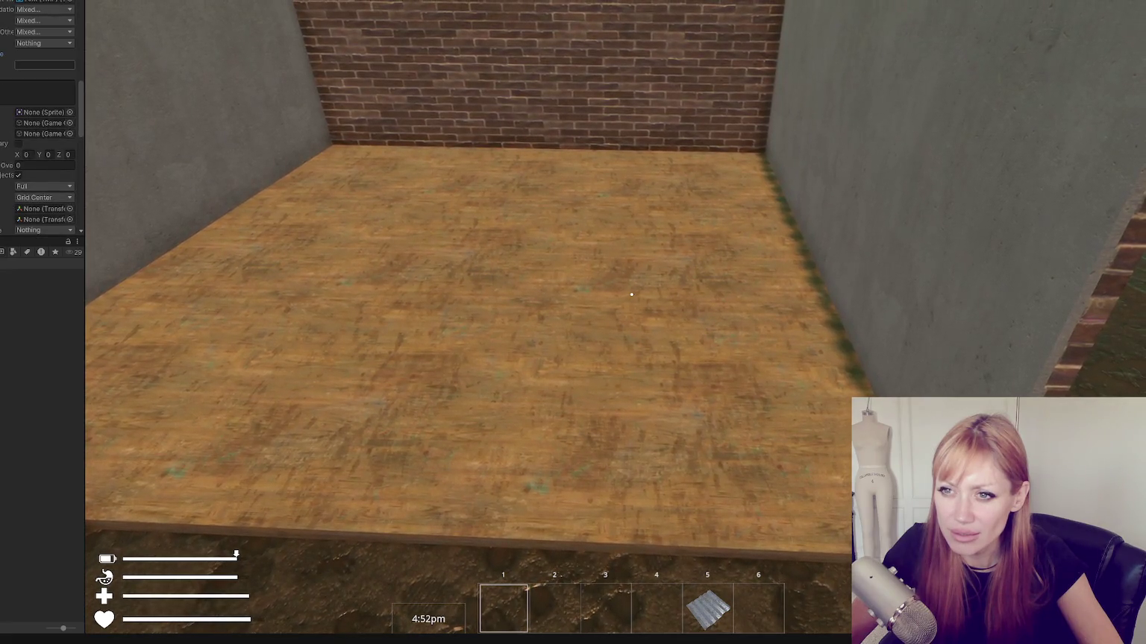
scroll(38, 119, down, 6)
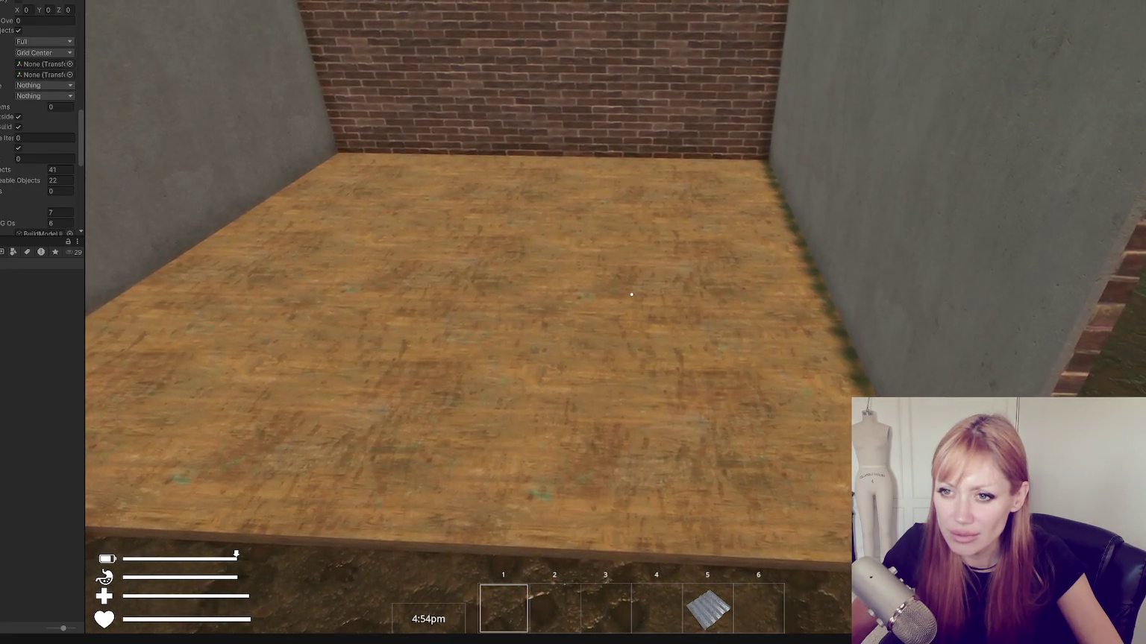
scroll(37, 119, down, 5)
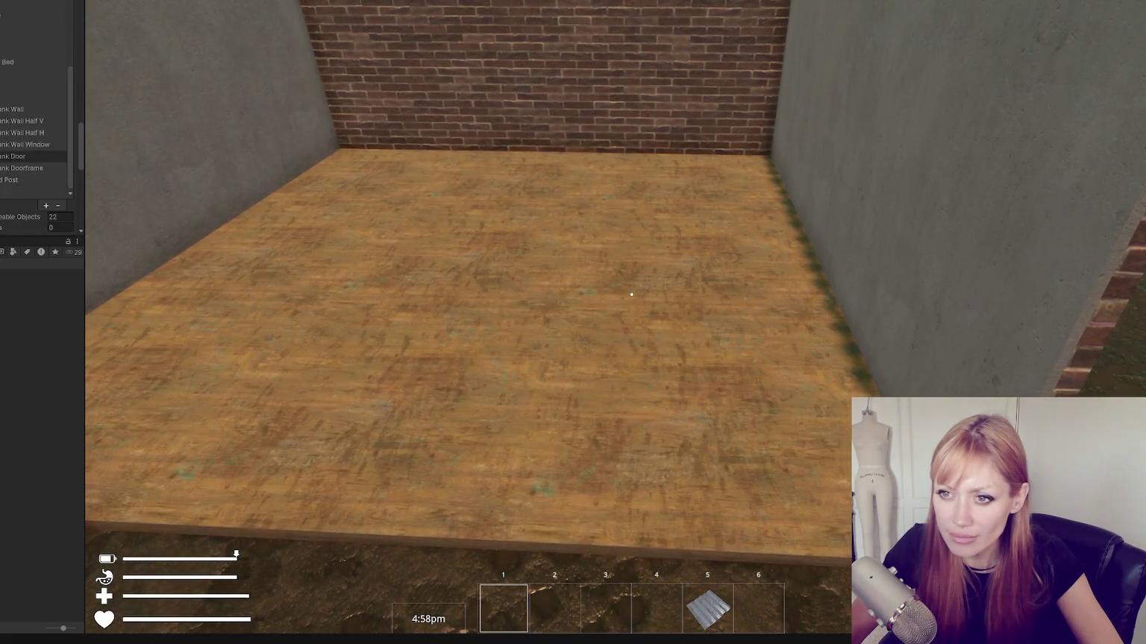
scroll(74, 118, up, 10)
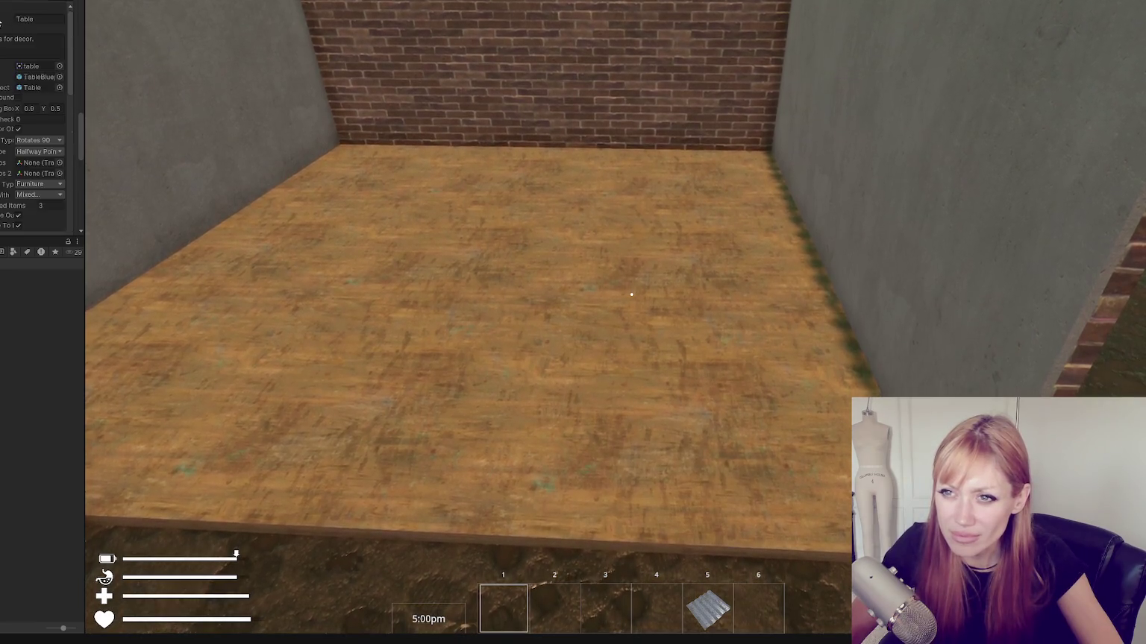
drag(87, 117, 208, 118)
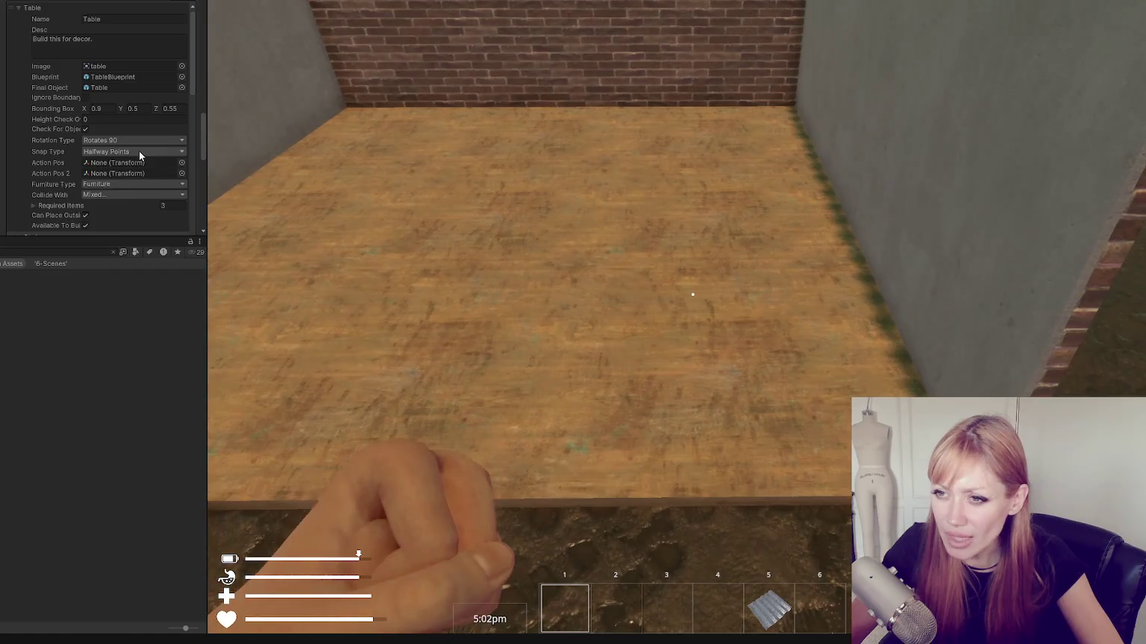
click(140, 152)
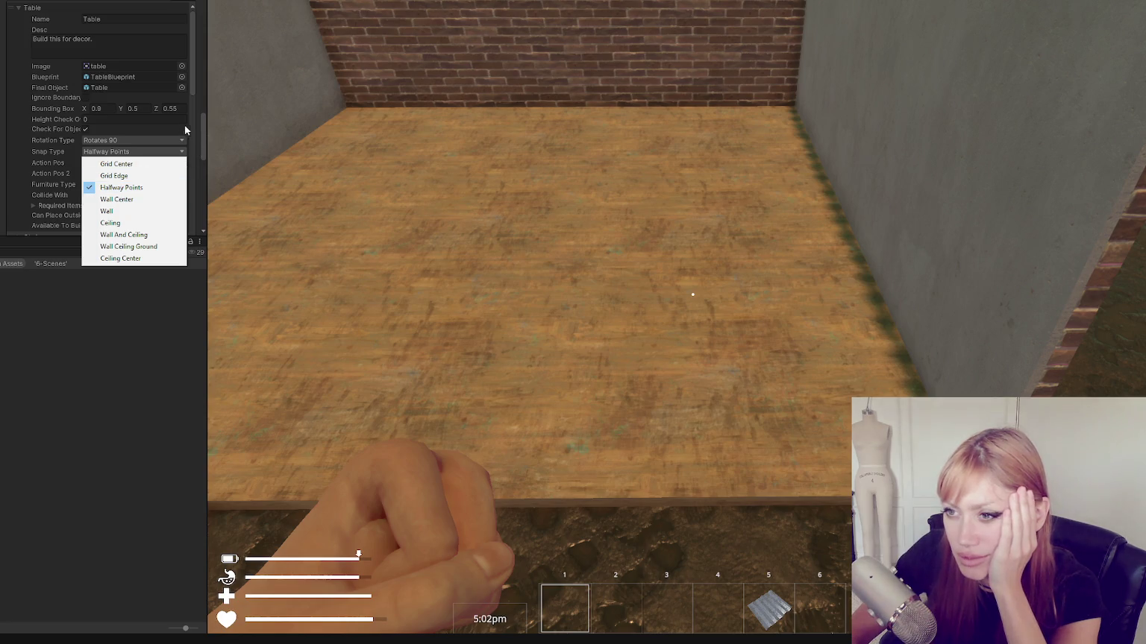
click(162, 127)
Change the Table's Bounding Box Y from 0.5 to 0.4 and reopen the game's build menu
click(144, 109)
text(0.45)
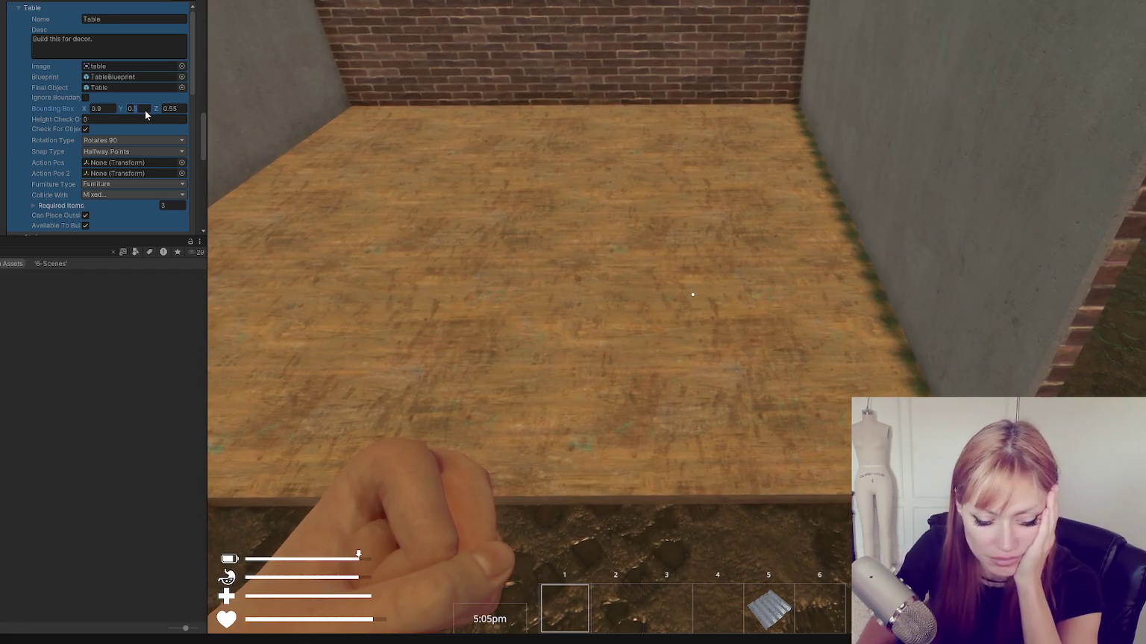
key(BackSpace)
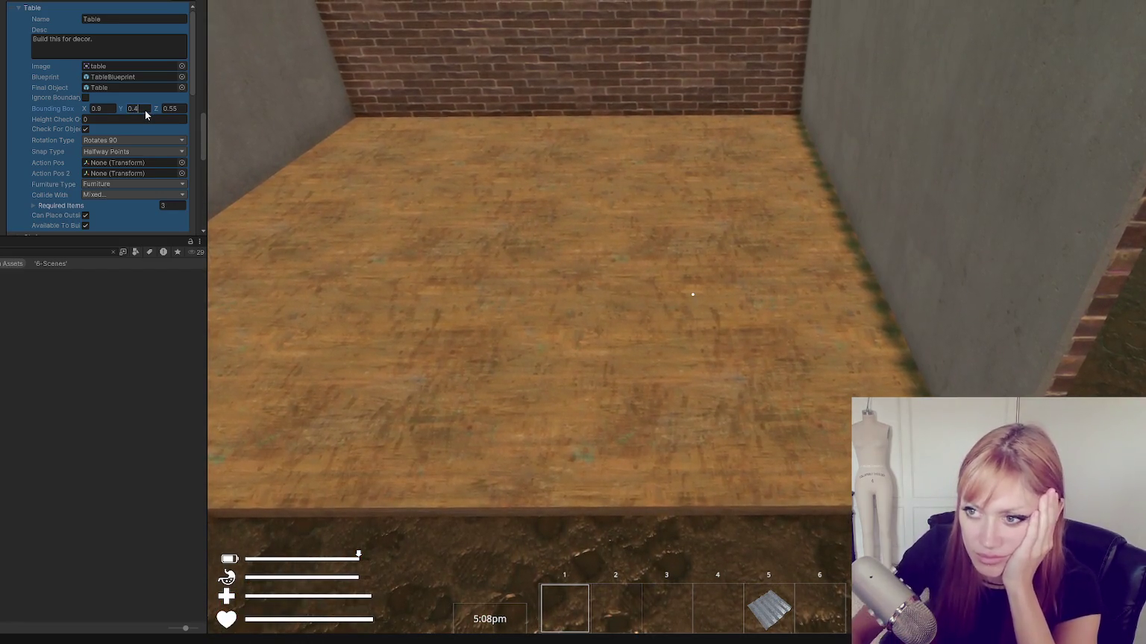
click(447, 224)
key(s)
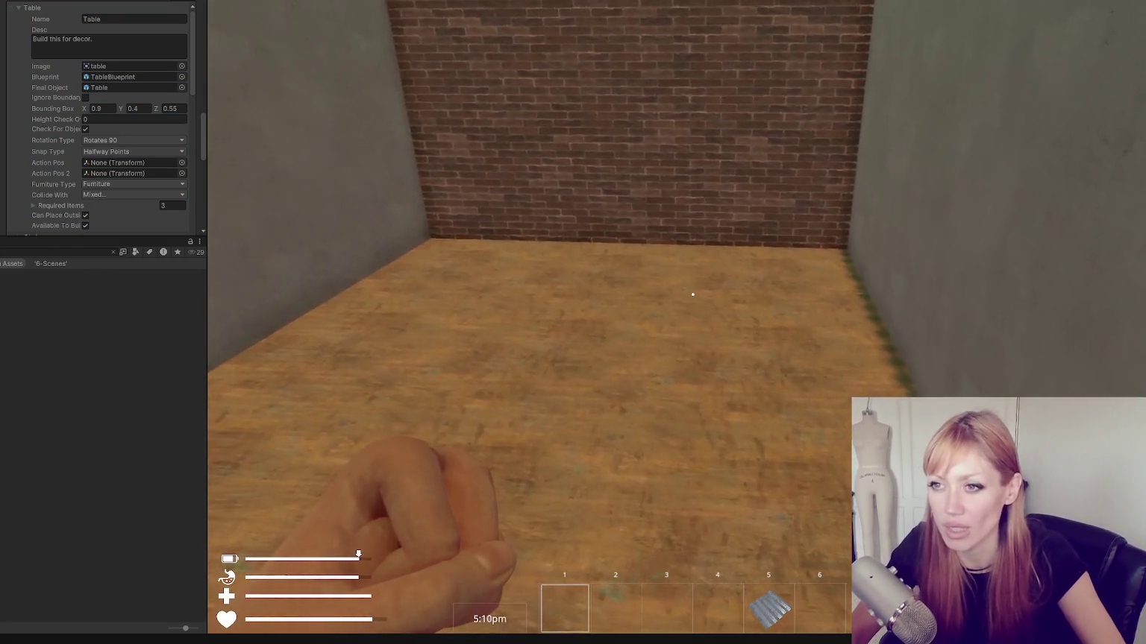
key(Escape)
click(927, 35)
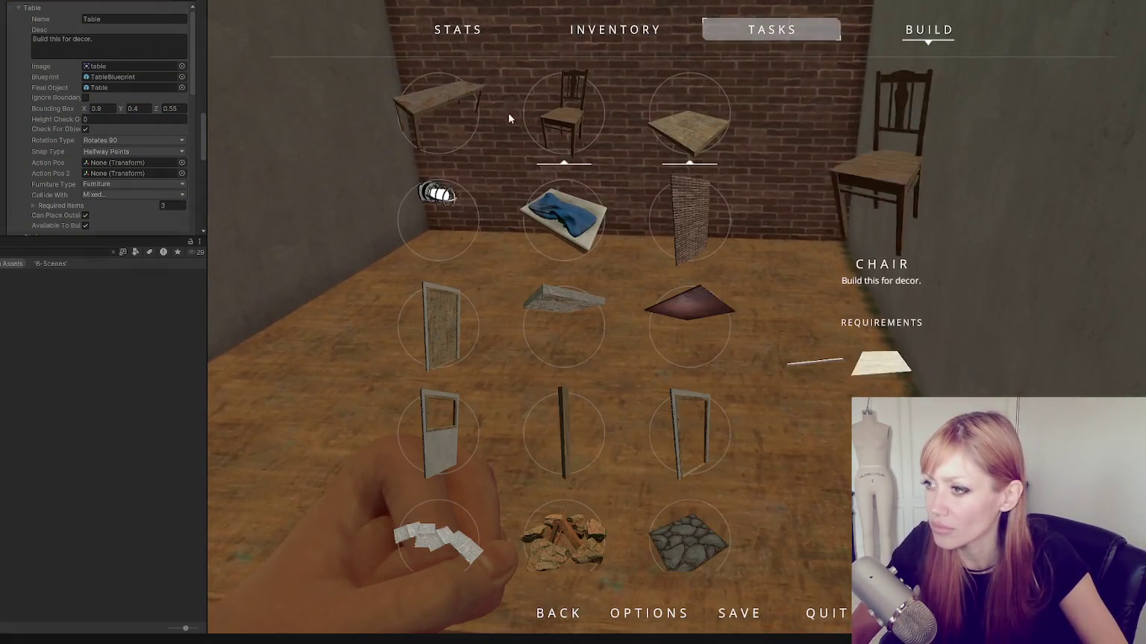
Test the resized table blueprint against the brick wall and room corner, then stop Play mode
click(442, 99)
key(s)
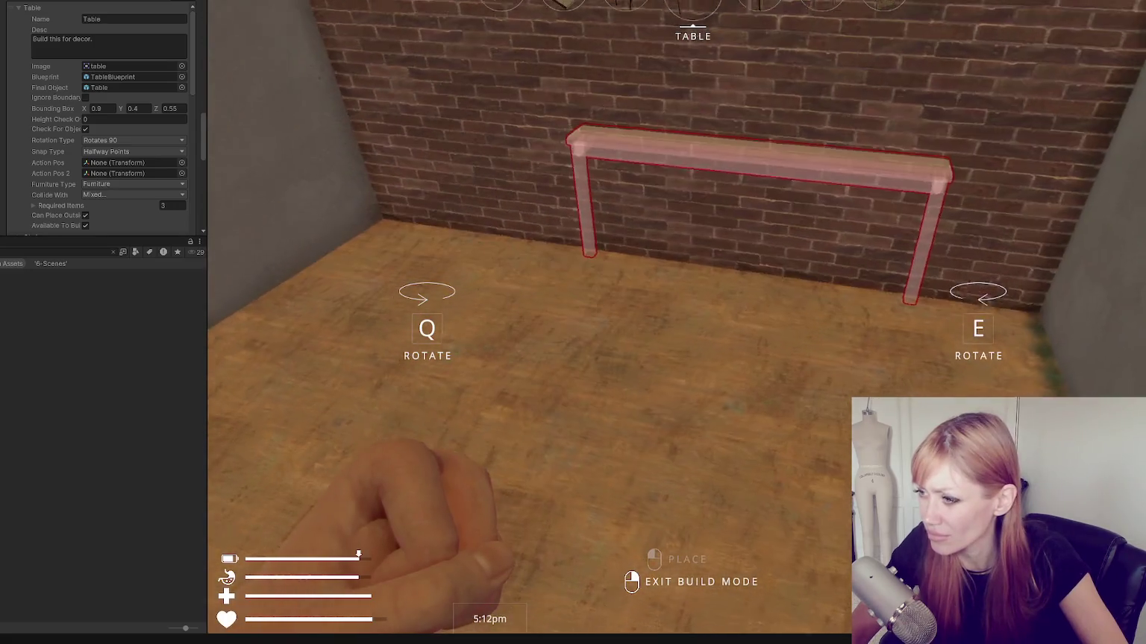
key(a)
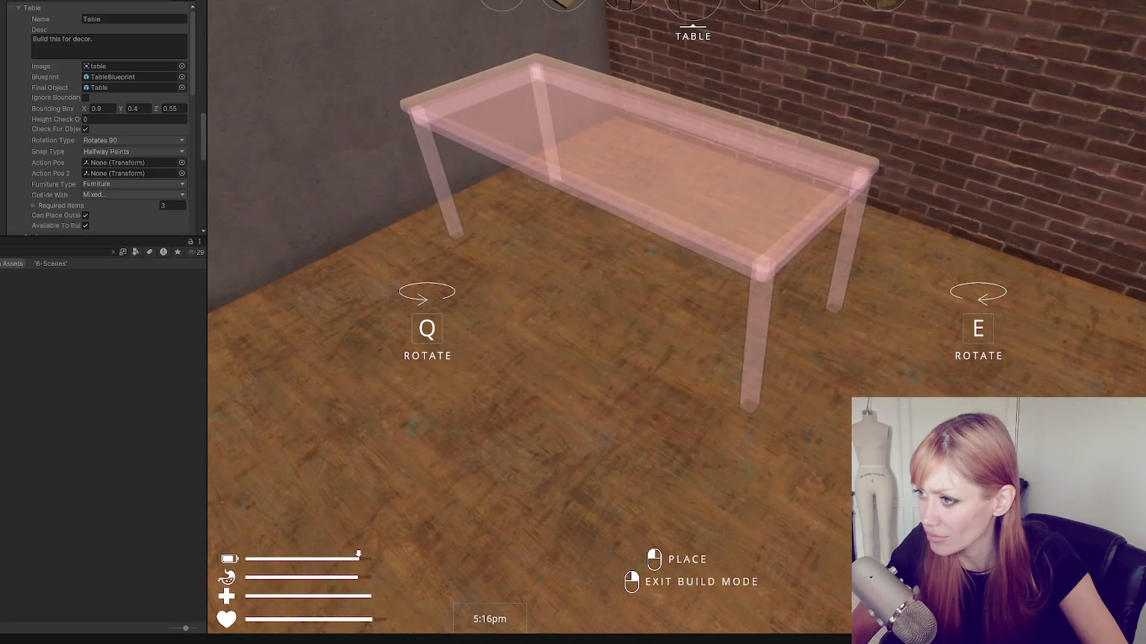
key(s)
key(w)
key(w)
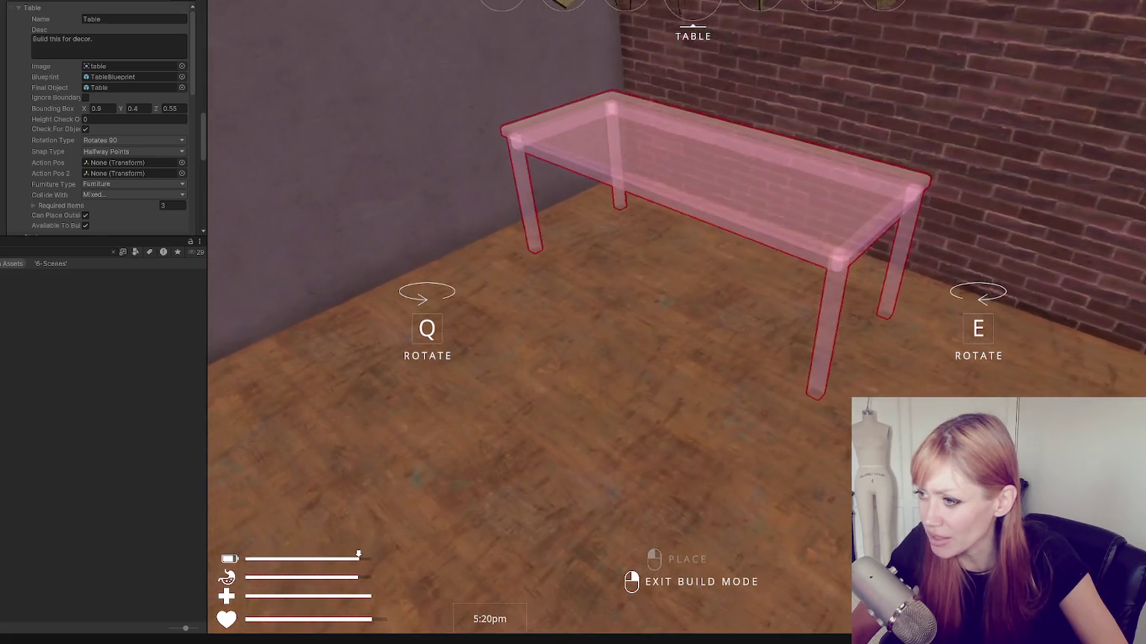
mouse_move(573, 322)
key(w)
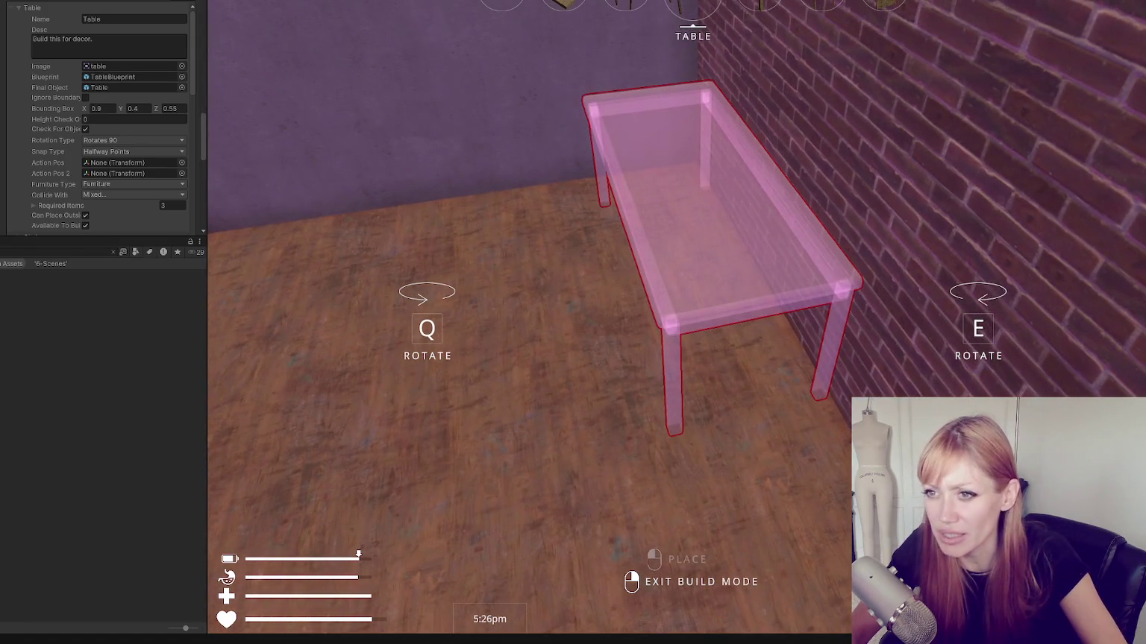
key(Escape)
key(ctrl+p)
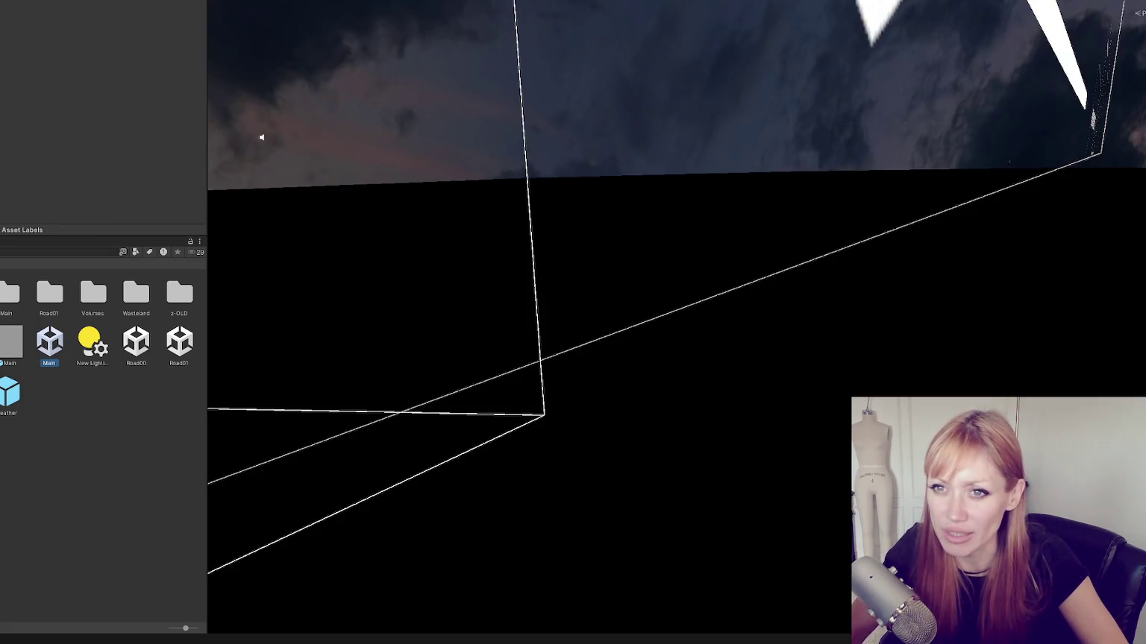
Set the Table's bounding box to X 0.8, Y 0.5, Z 0.4, then deselect it
scroll(123, 118, down, 15)
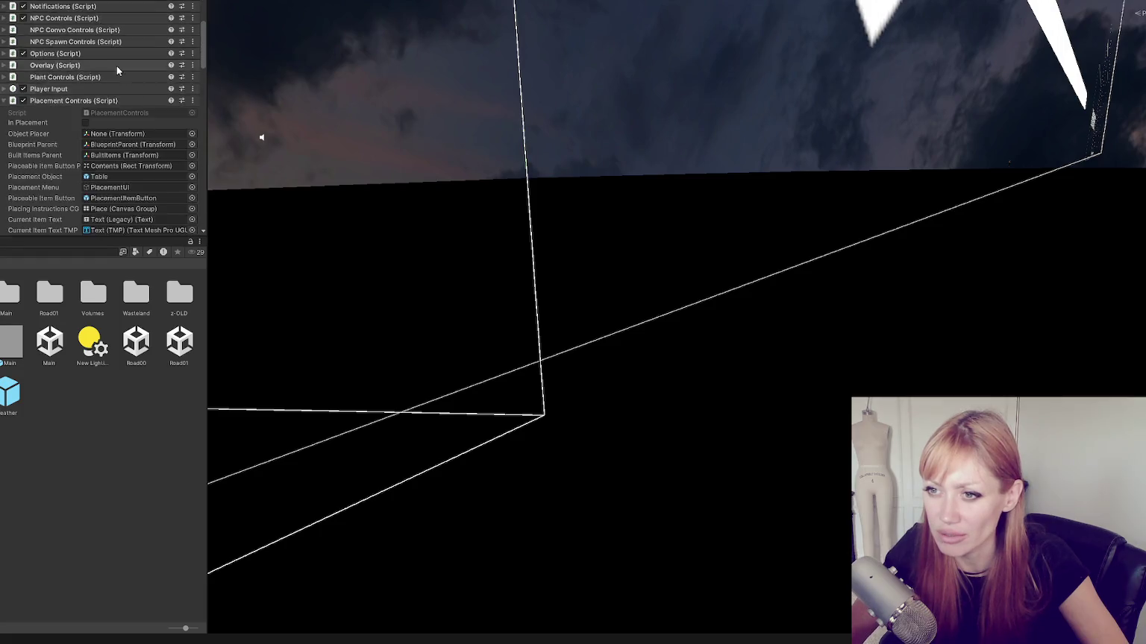
scroll(74, 70, down, 10)
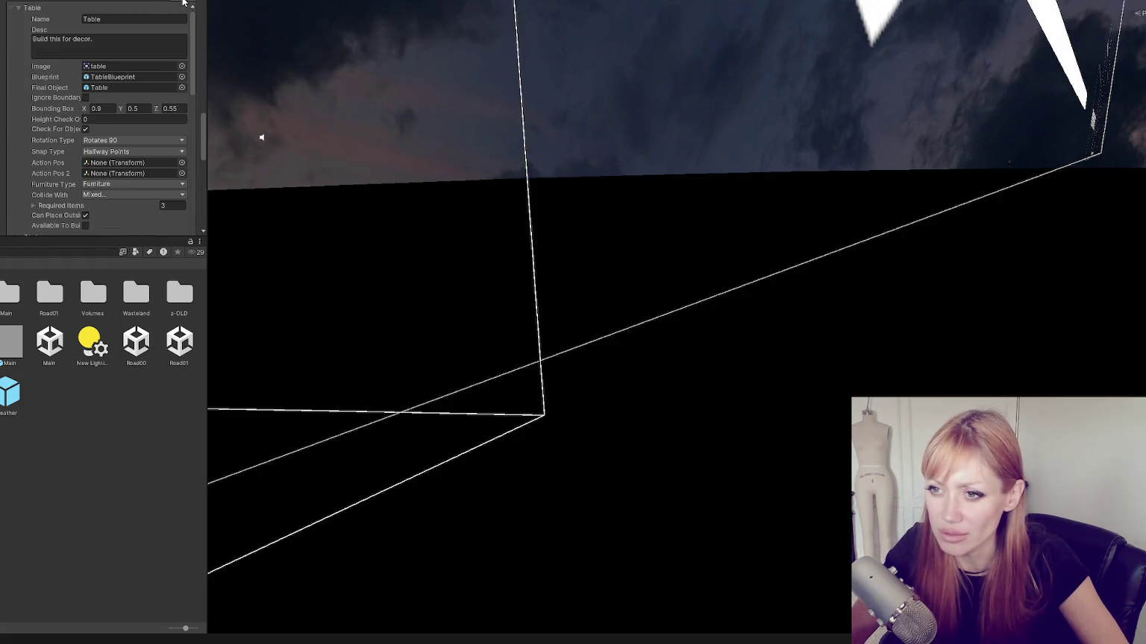
click(102, 108)
text(0.8)
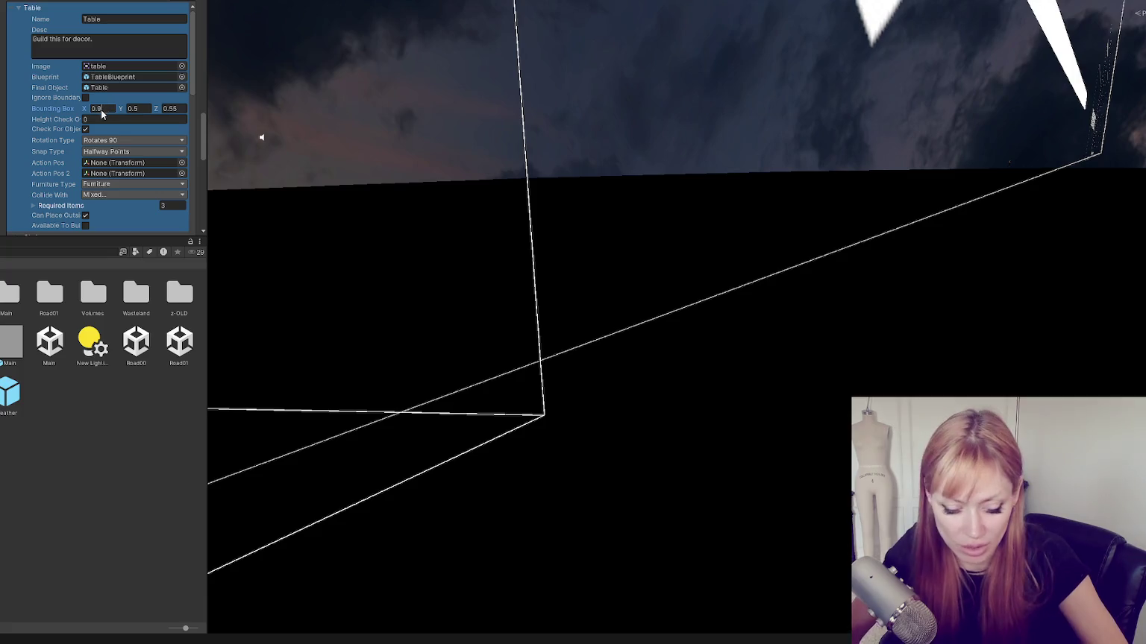
click(137, 109)
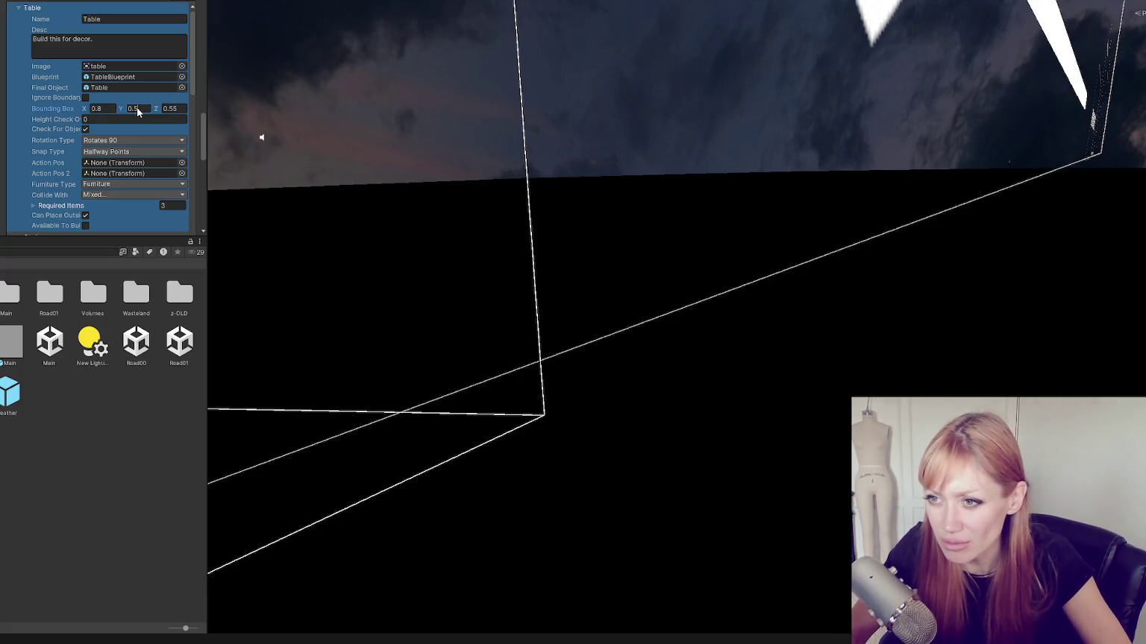
text(0.4)
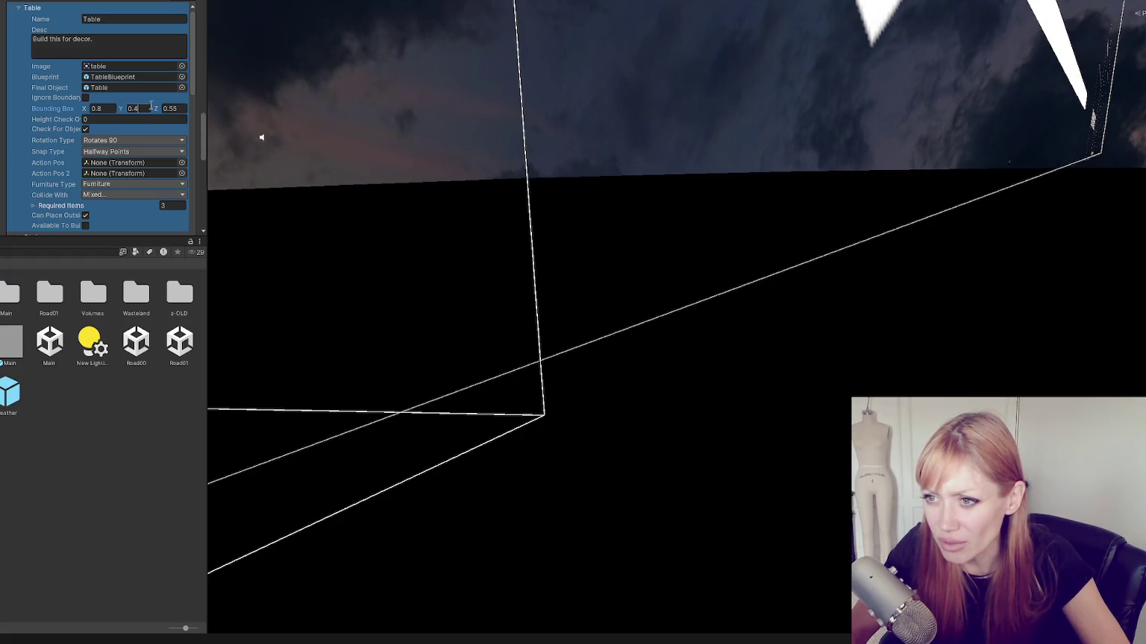
key(BackSpace)
text(5)
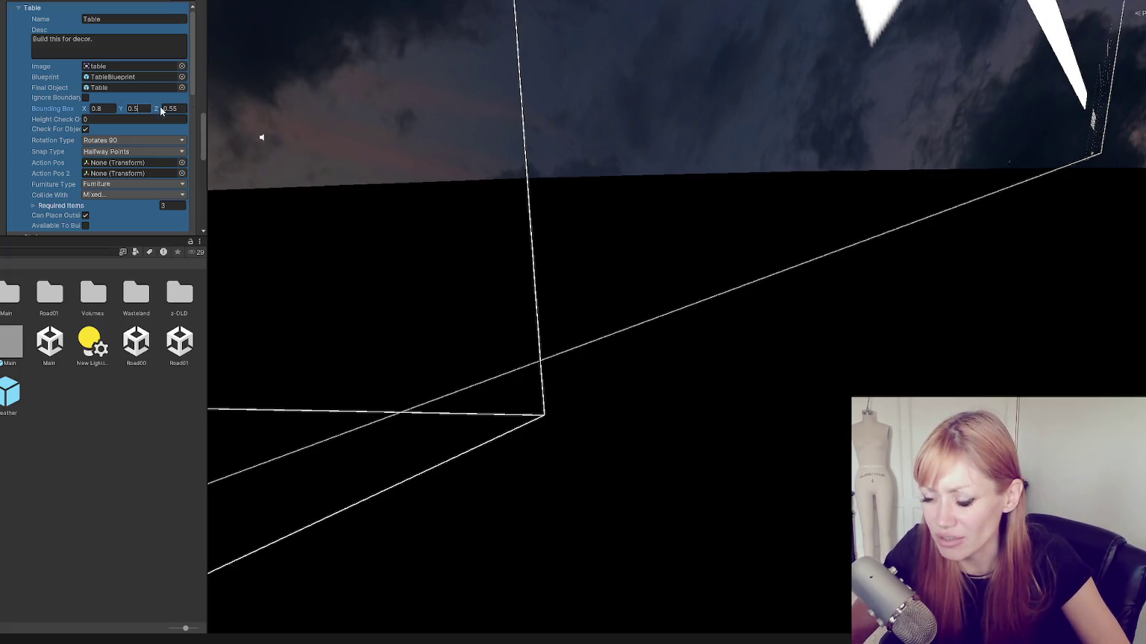
click(173, 109)
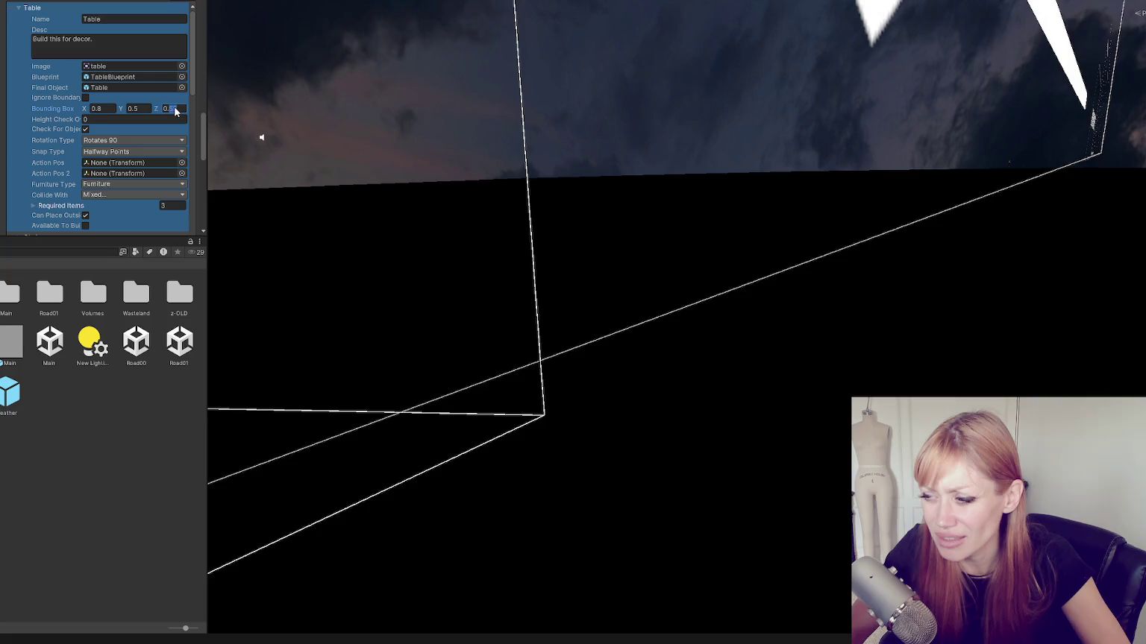
drag(176, 111, 170, 112)
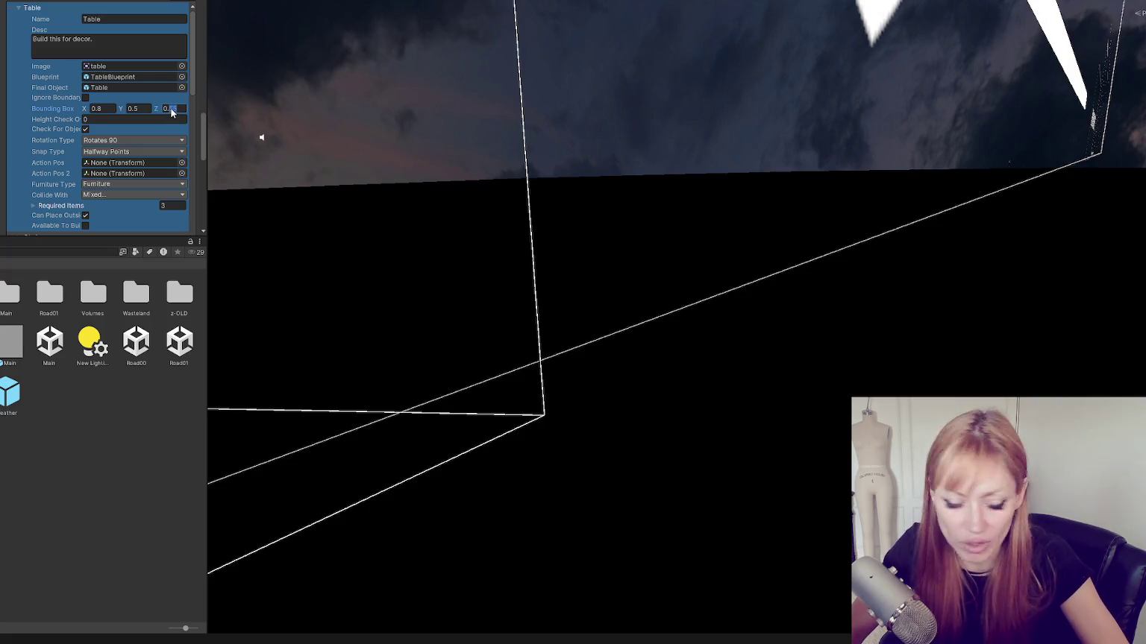
drag(172, 112, 179, 112)
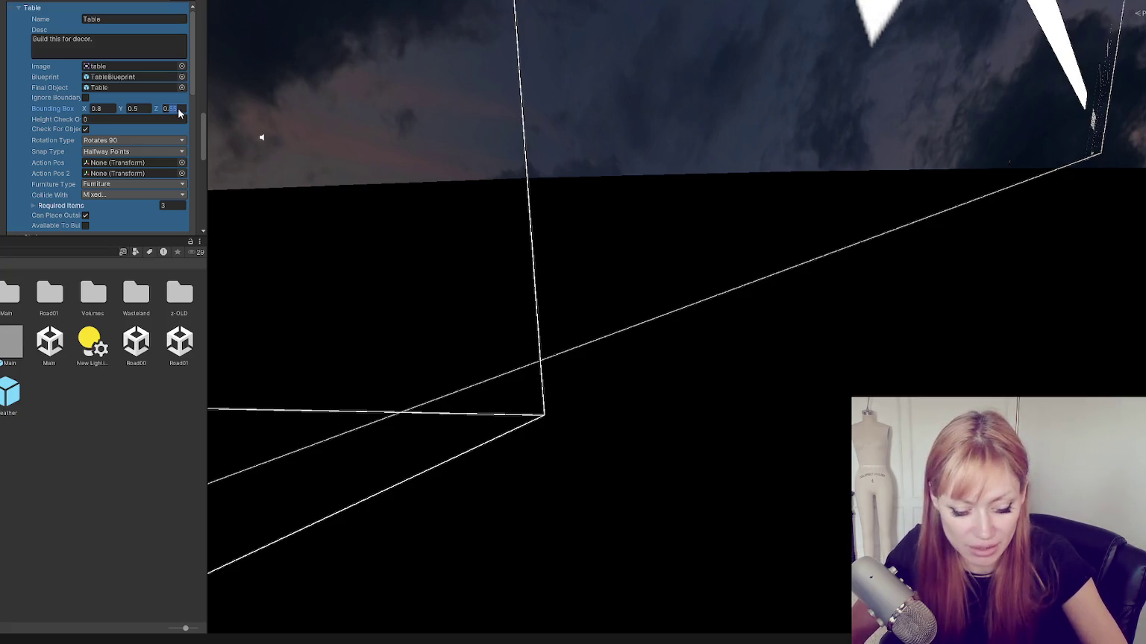
text(0.4)
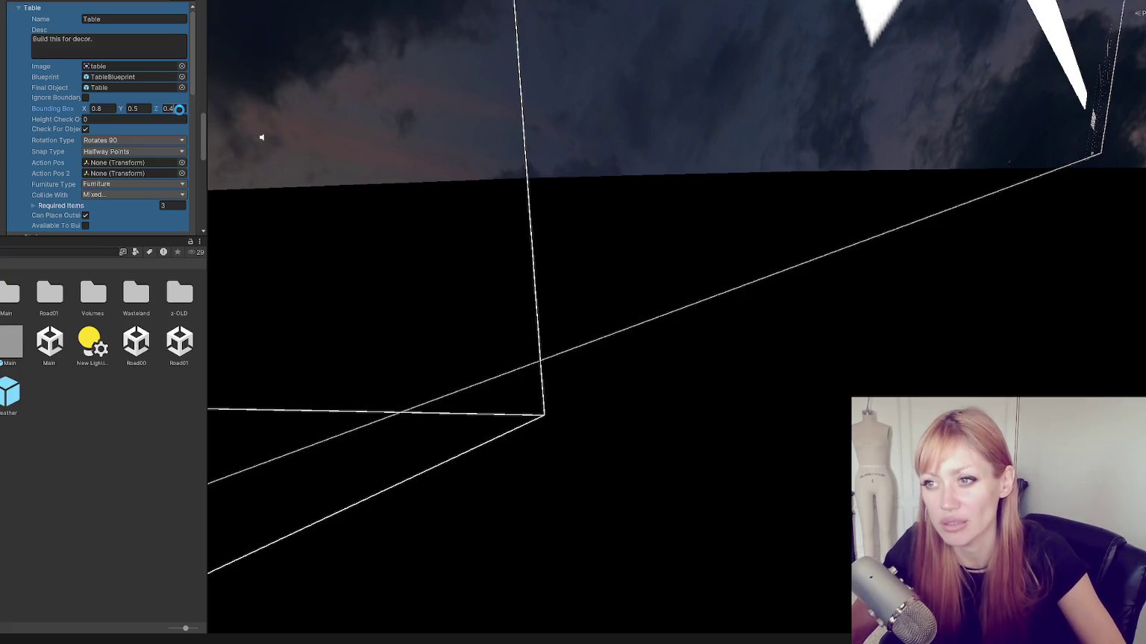
click(104, 486)
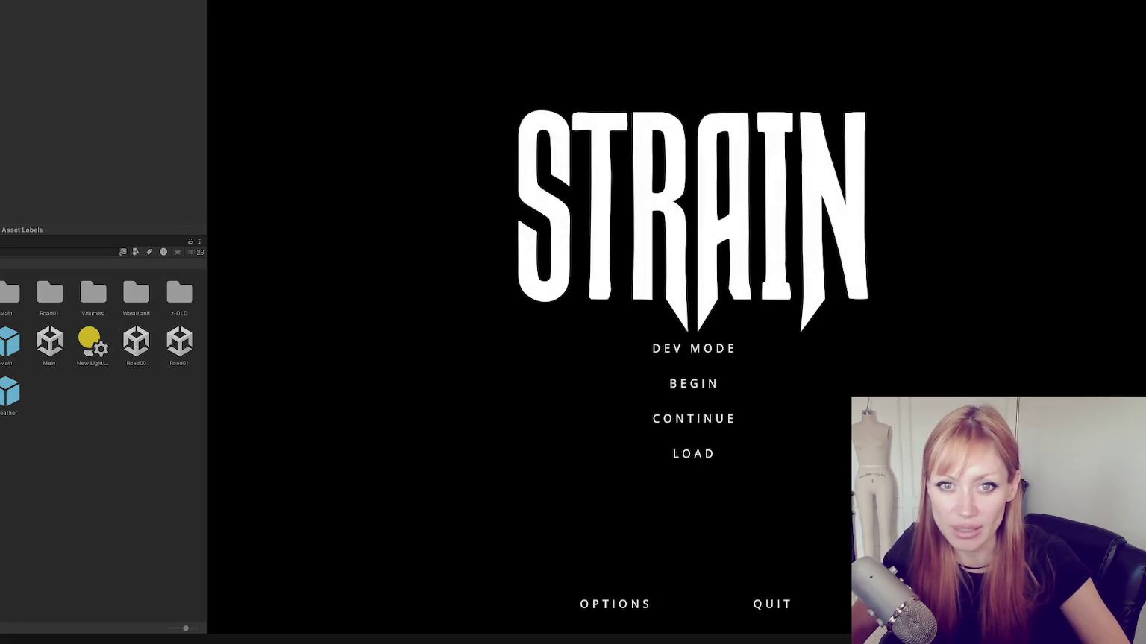
Widen the Game view and start the STRAIN game in DEV MODE
drag(210, 48, 18, 83)
click(598, 349)
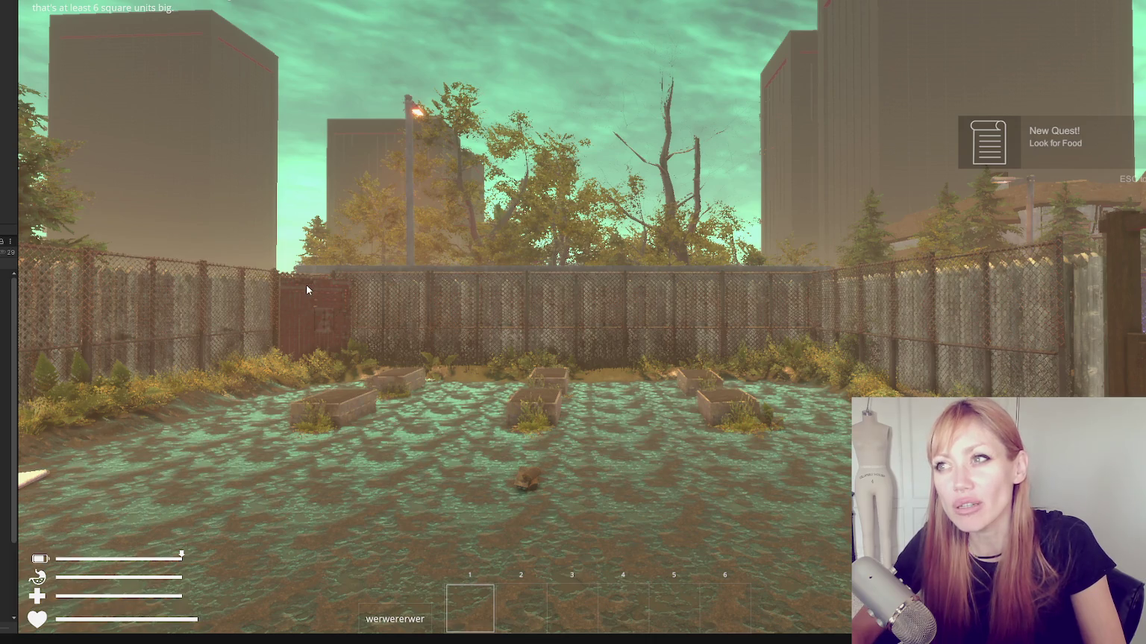
Drop the plank on the yard ground and walk around, briefly toggling the pause menu
click(602, 325)
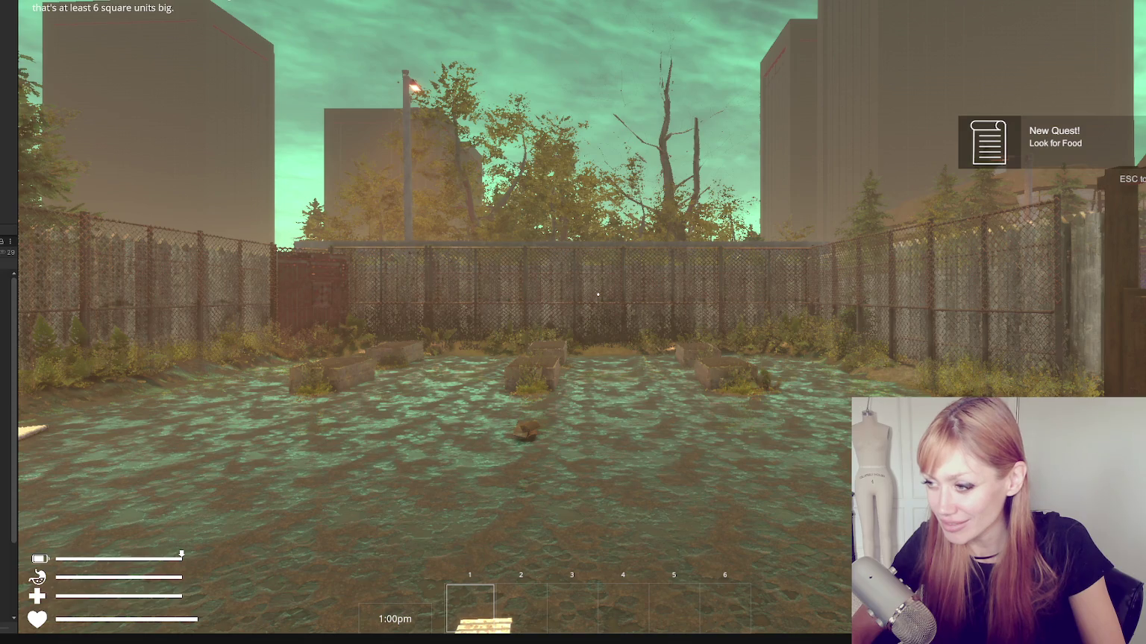
click(598, 294)
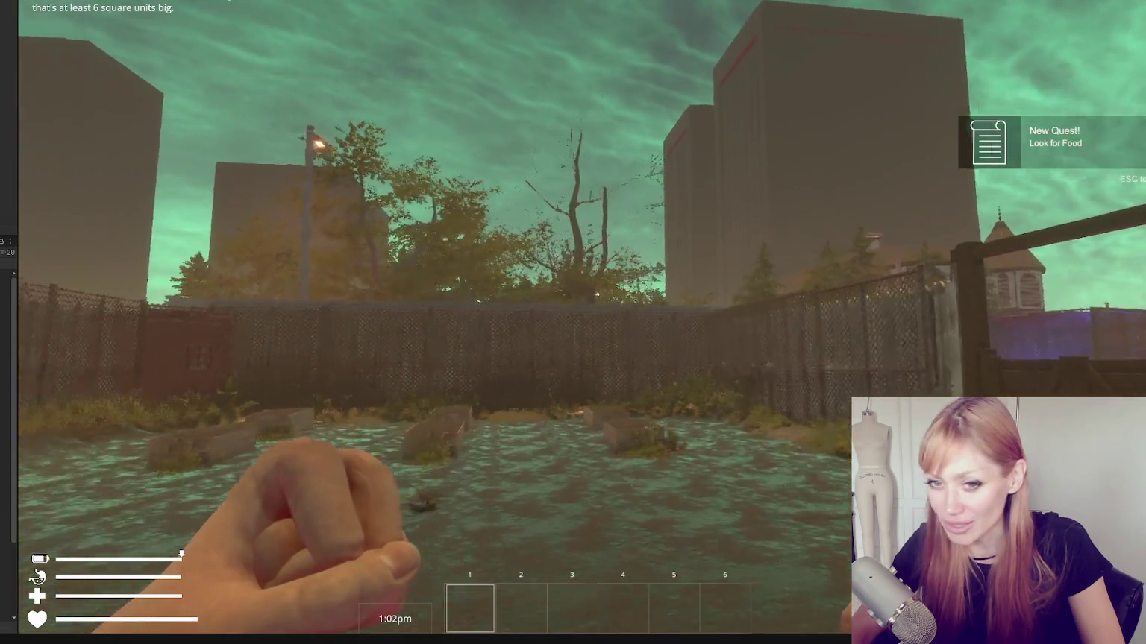
key(w)
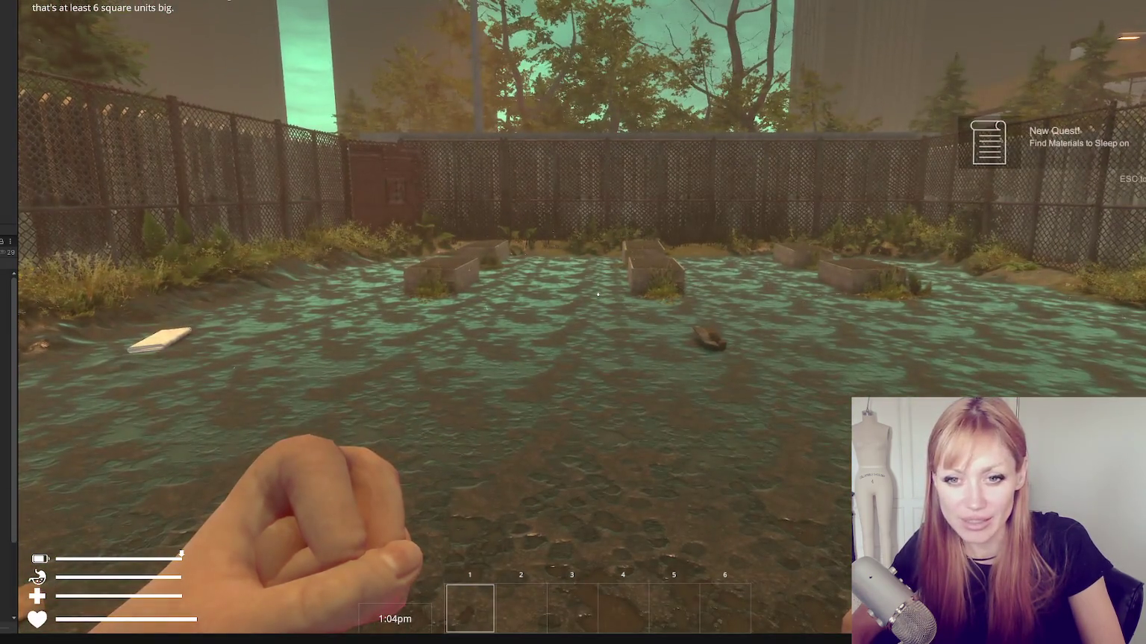
key(s)
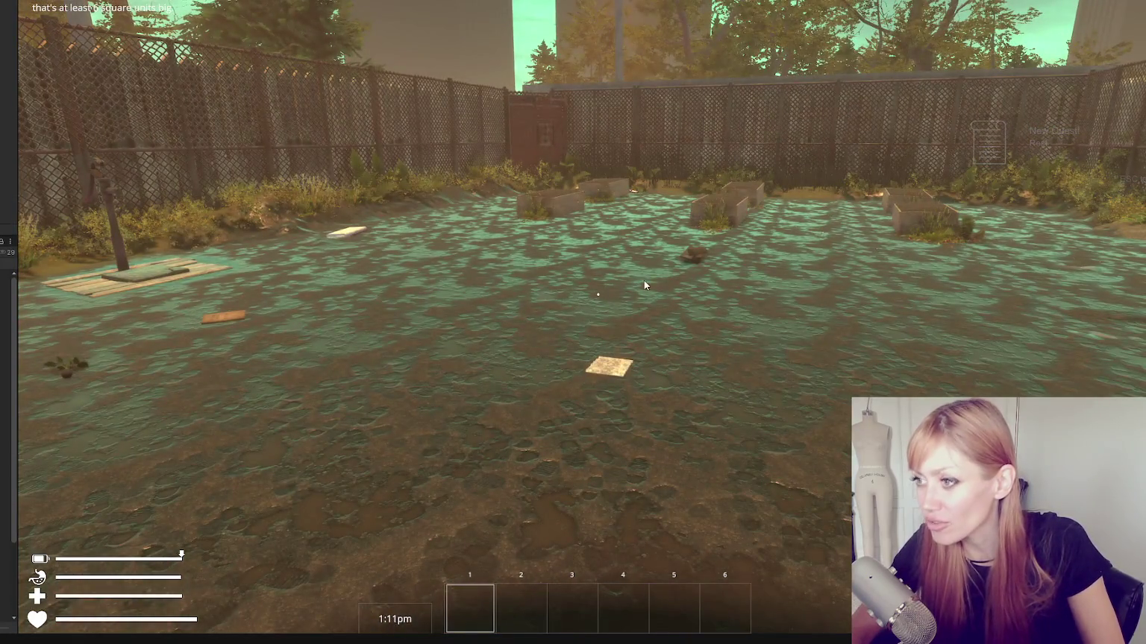
key(Escape)
key(Escape)
click(531, 288)
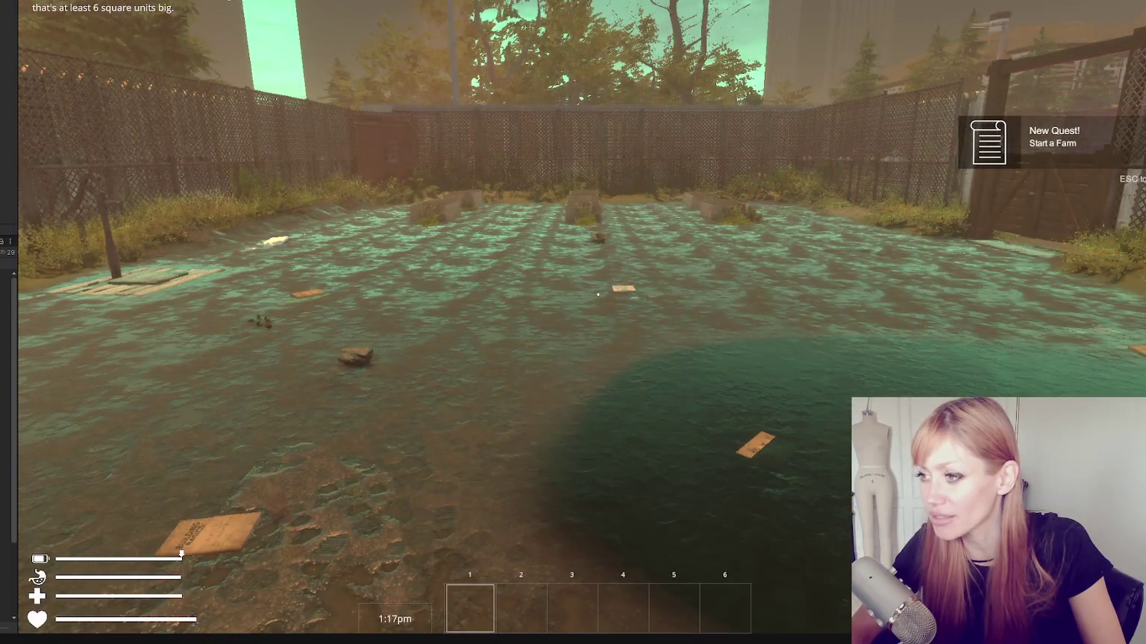
Walk back and forth across the flooded yard, then open the in-game menu with Tab
key(s)
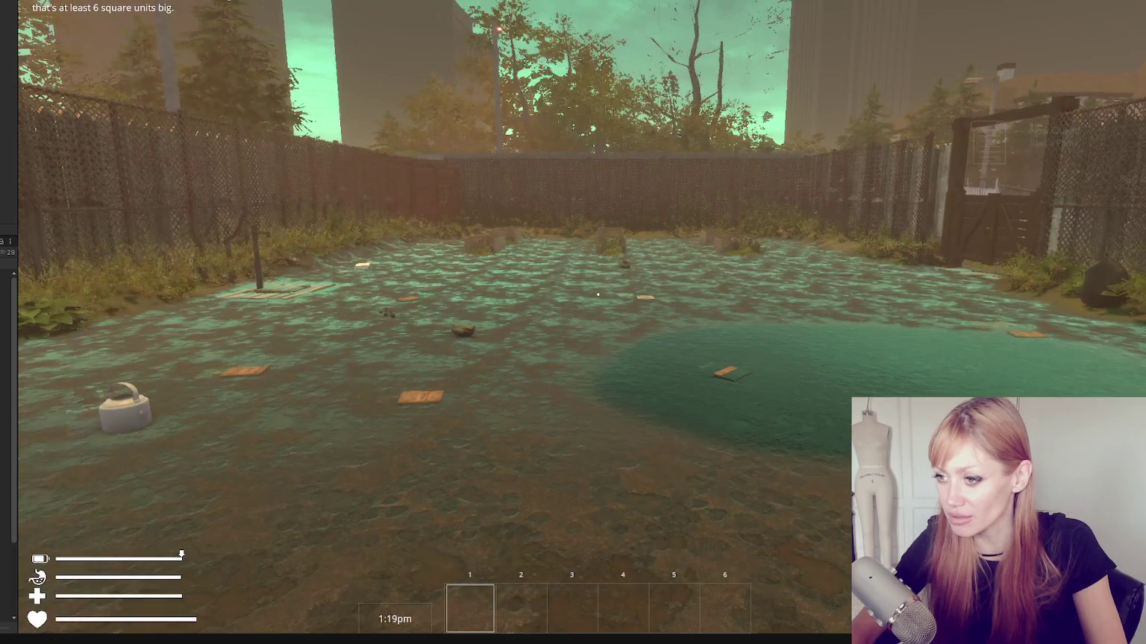
key(w)
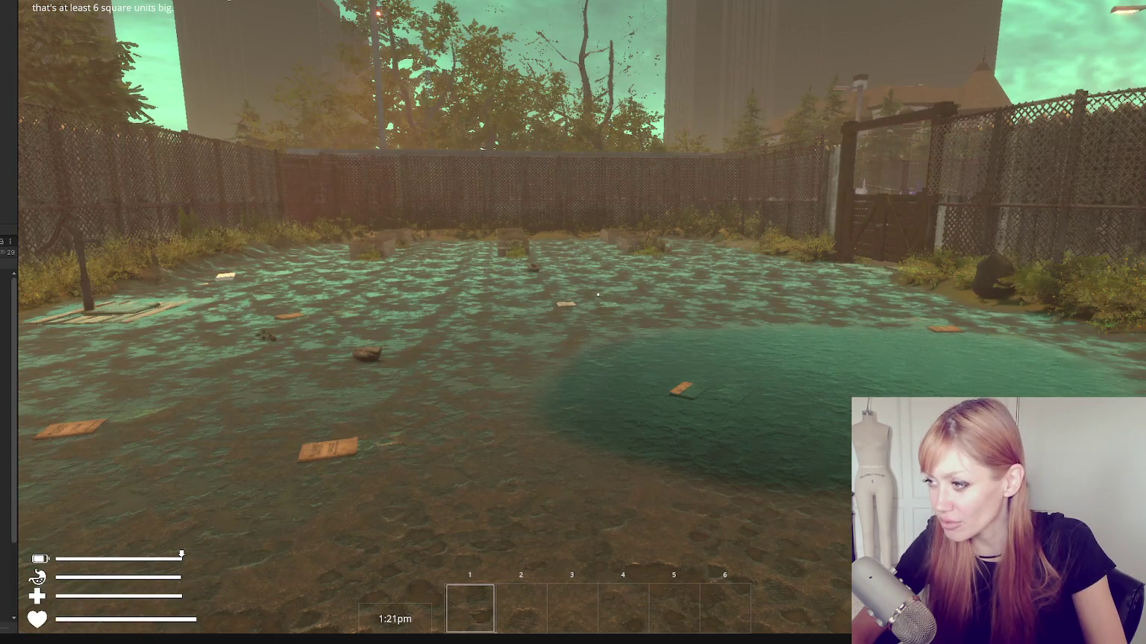
key(w)
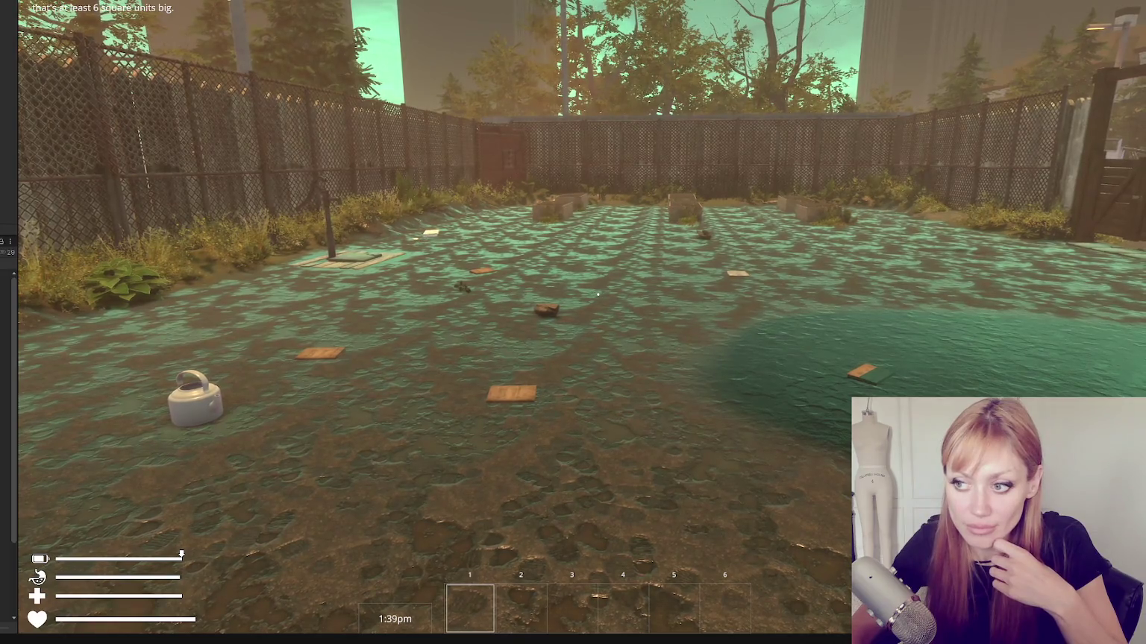
key(s)
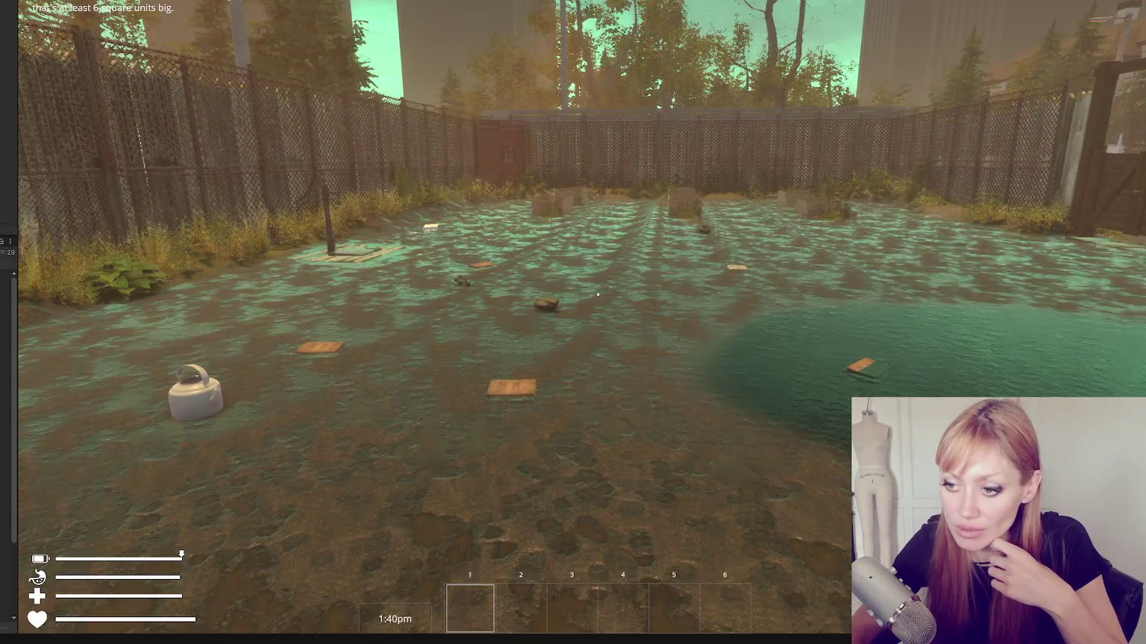
key(s)
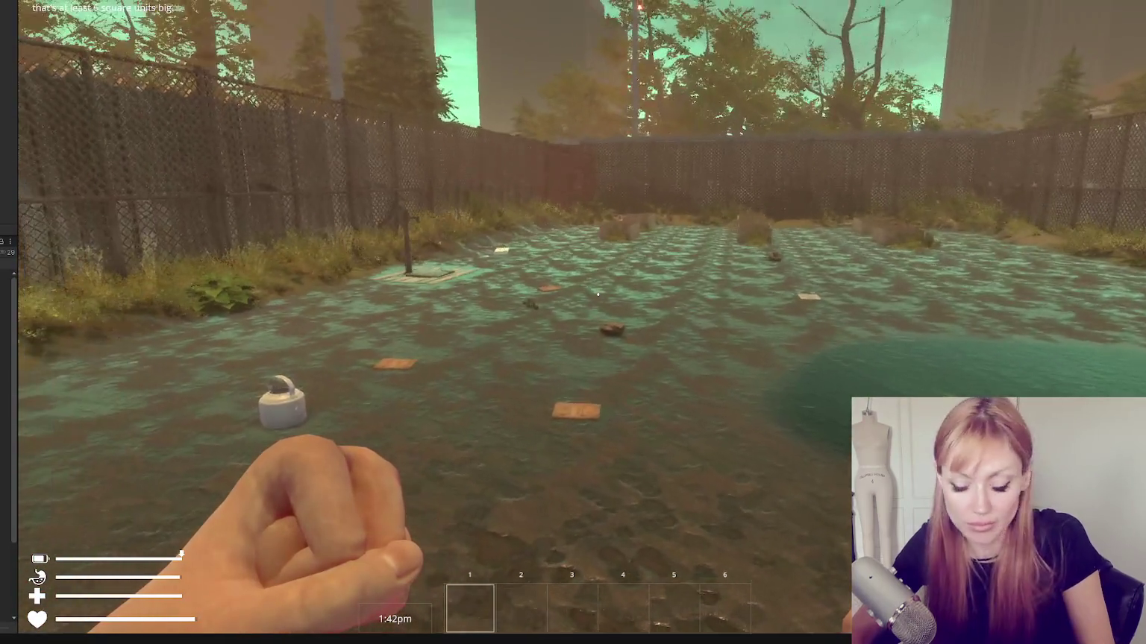
key(Tab)
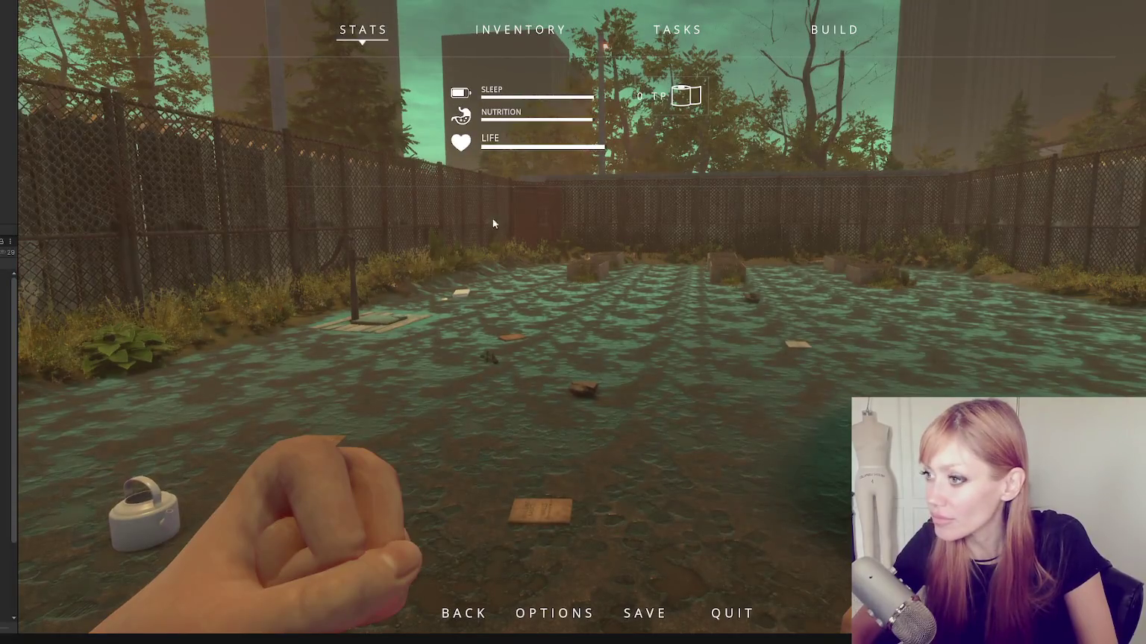
click(834, 30)
scroll(545, 306, down, 2)
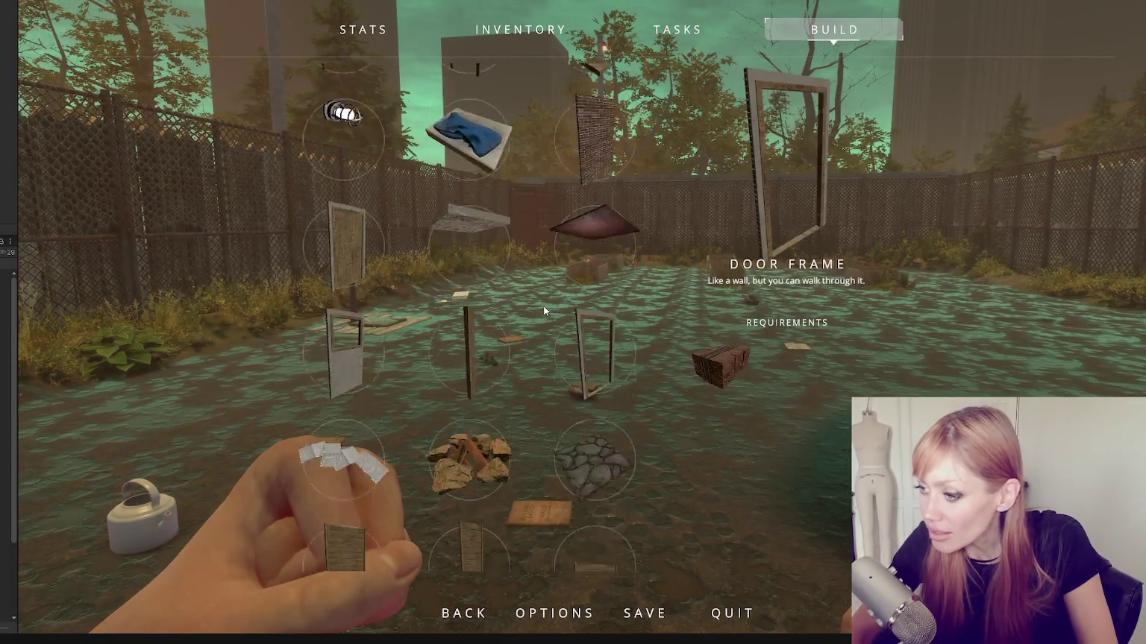
scroll(545, 306, down, 1)
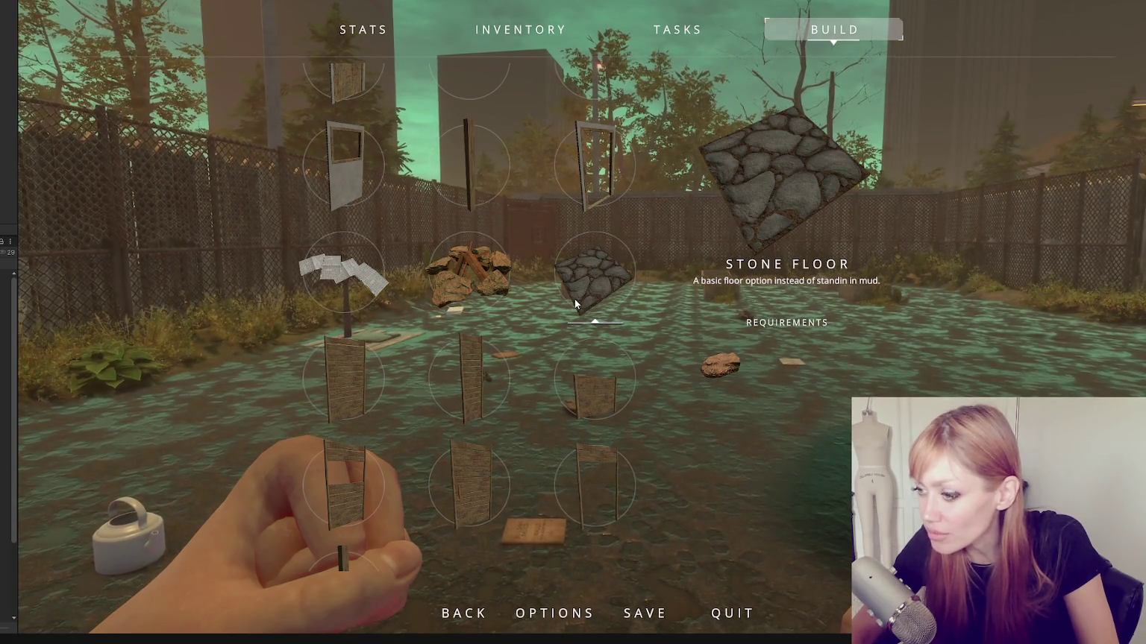
click(575, 299)
key(Escape)
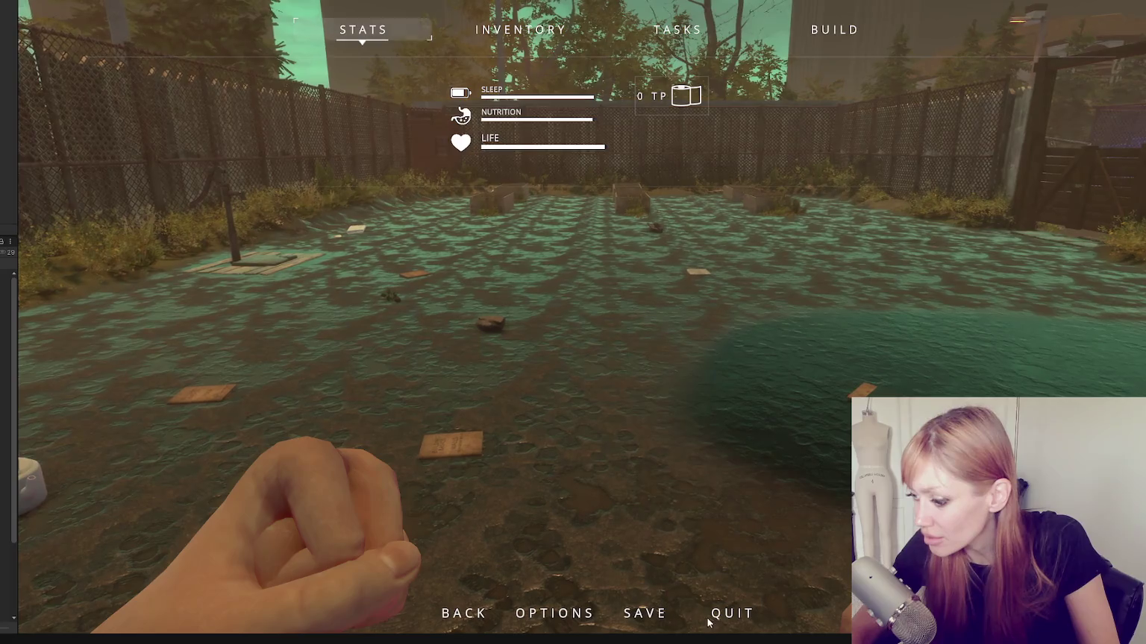
Quit to the title screen and continue the saved game inside the walled room
click(733, 613)
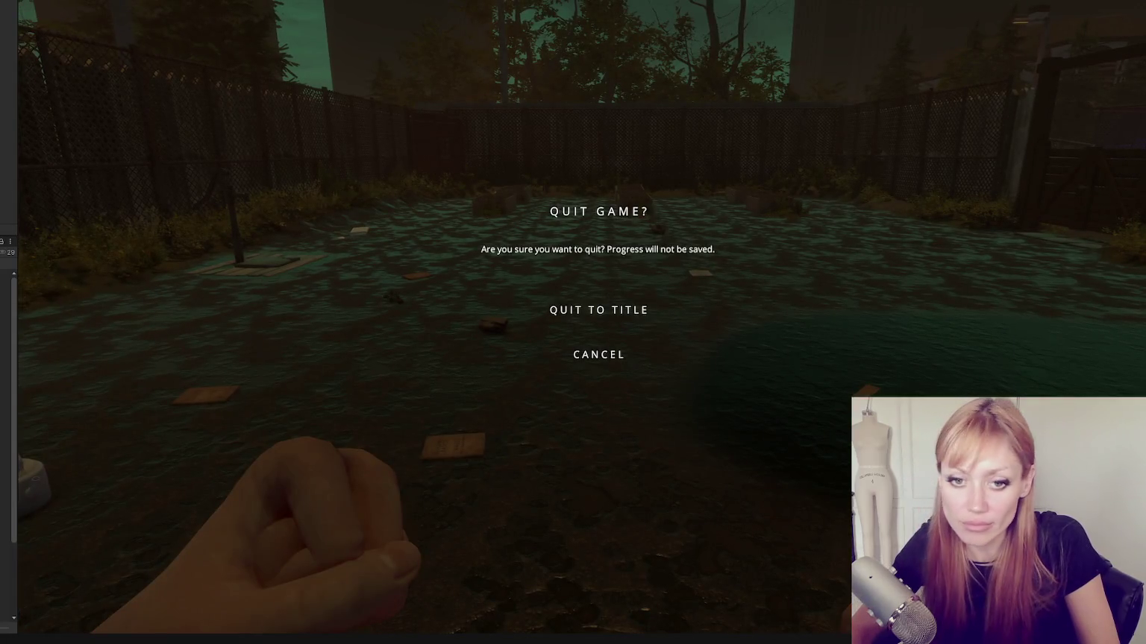
key(Escape)
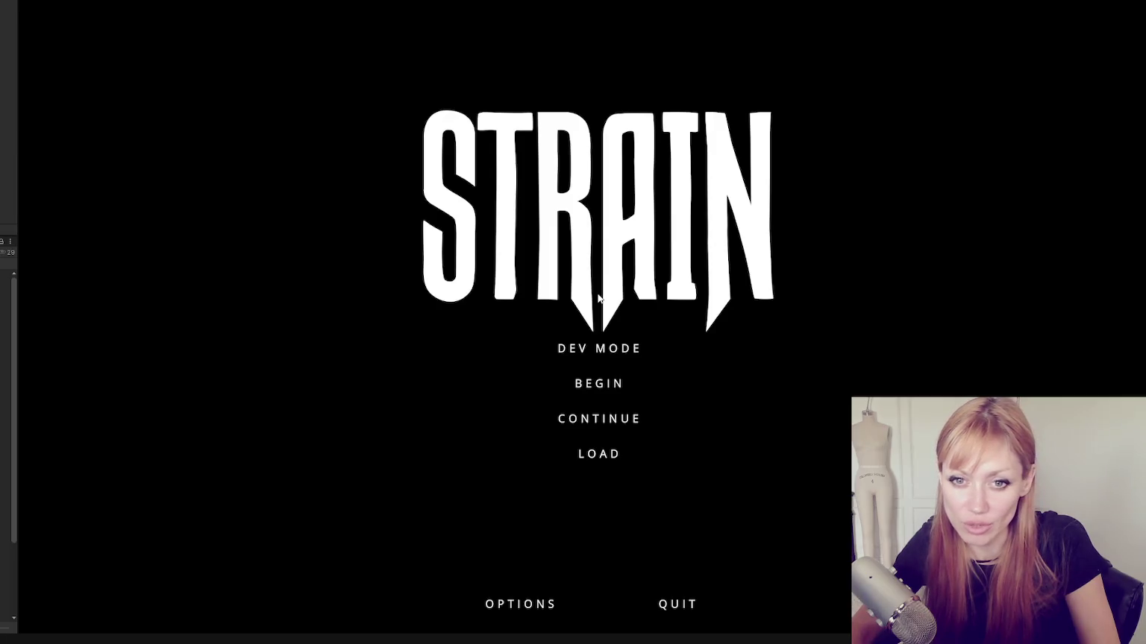
click(620, 422)
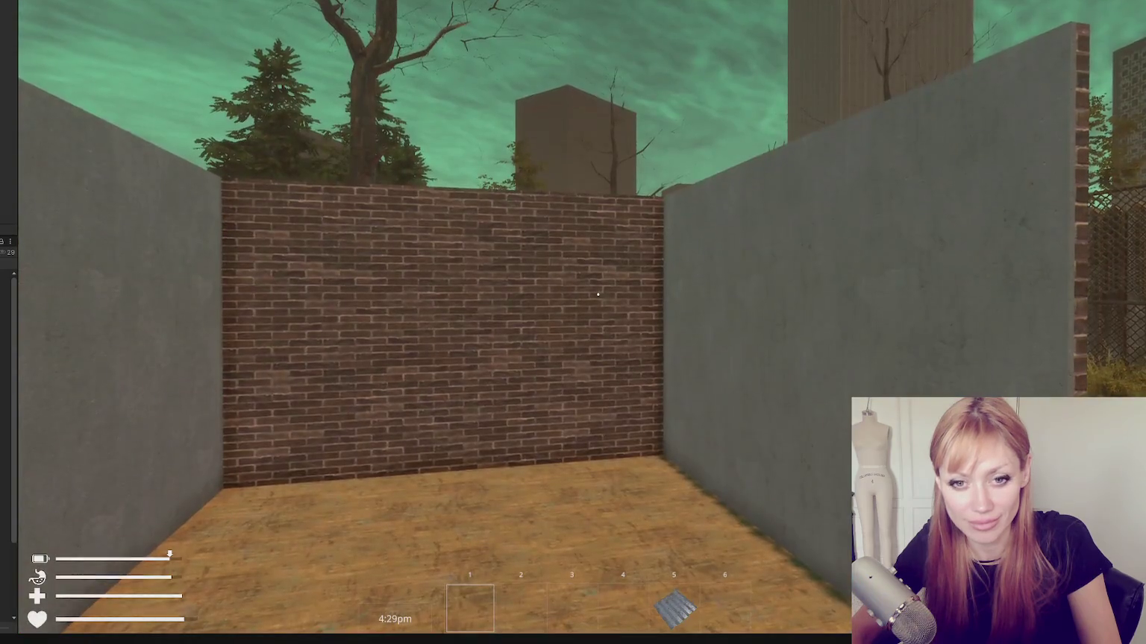
click(598, 295)
Back up to frame the walled room, punch the brick wall, and open the buildable items list
key(s)
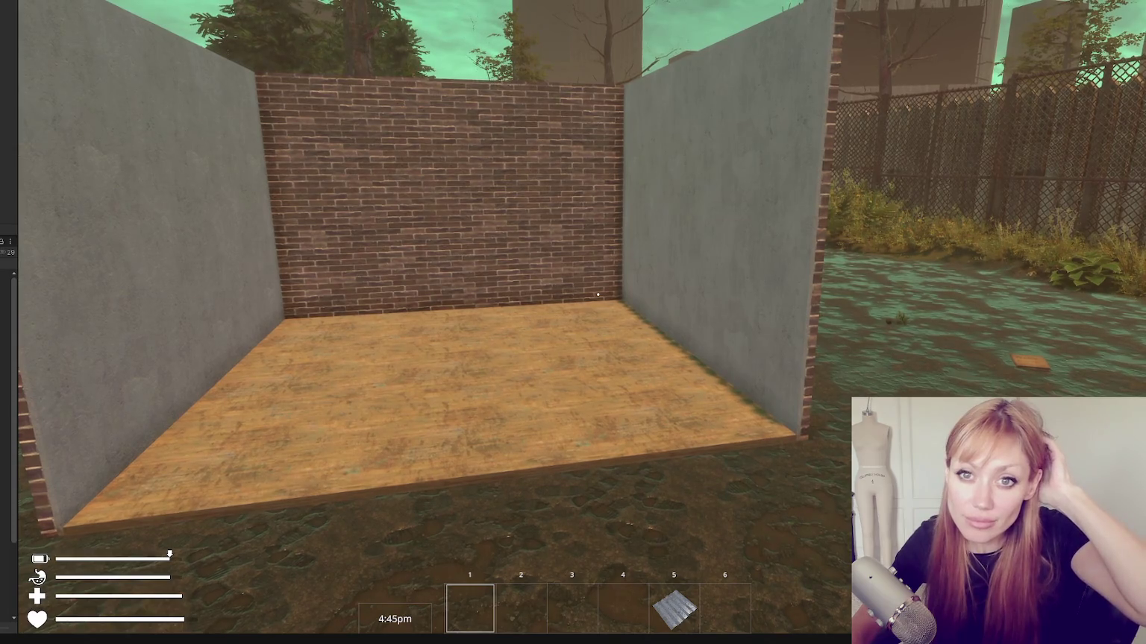
key(w)
click(597, 295)
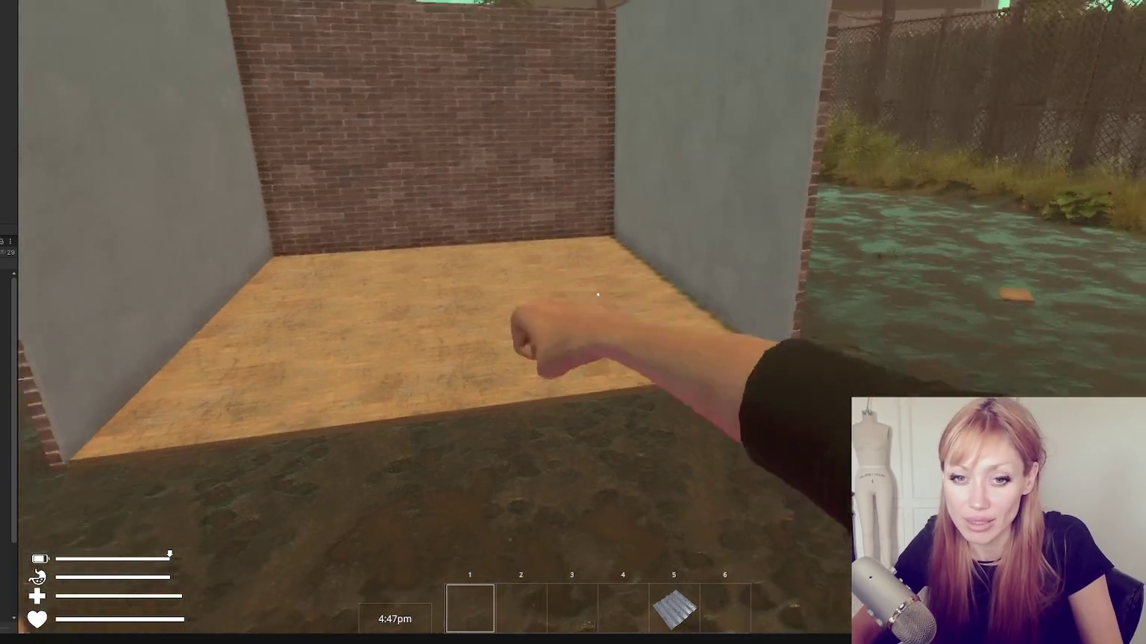
key(Escape)
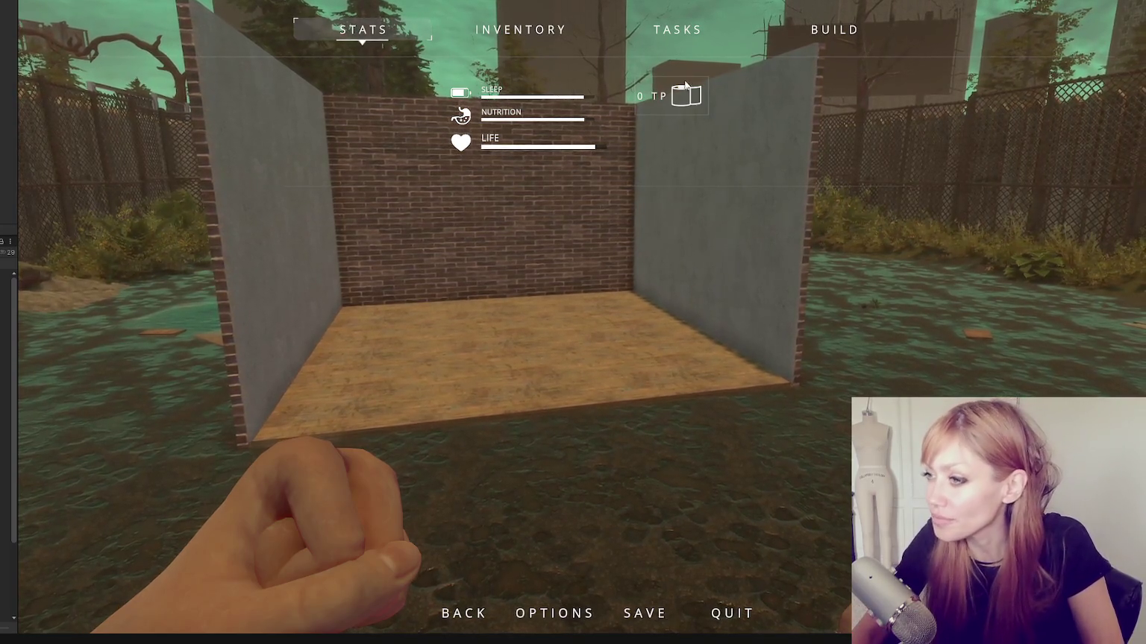
click(830, 31)
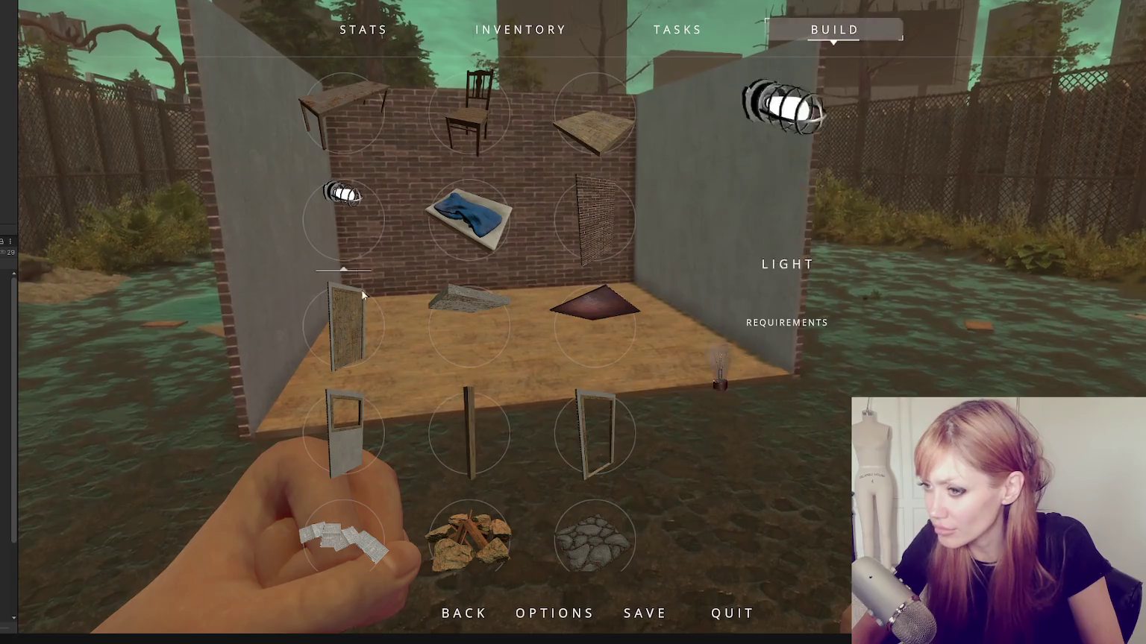
Choose the Table to preview its ghost blueprint, then cancel it with Escape
click(343, 112)
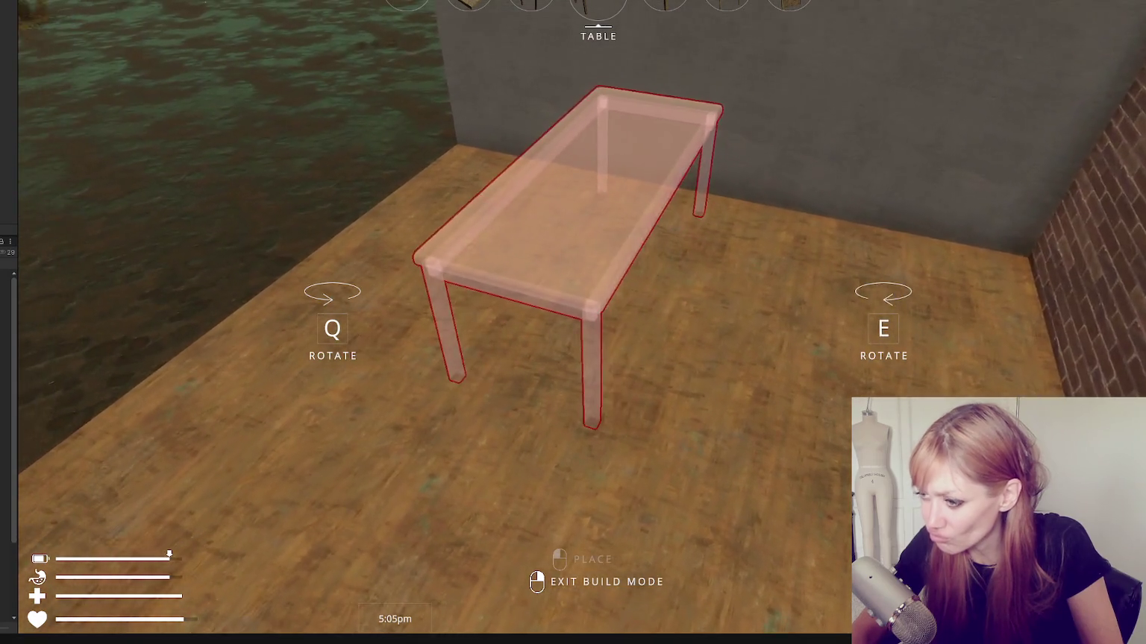
key(Escape)
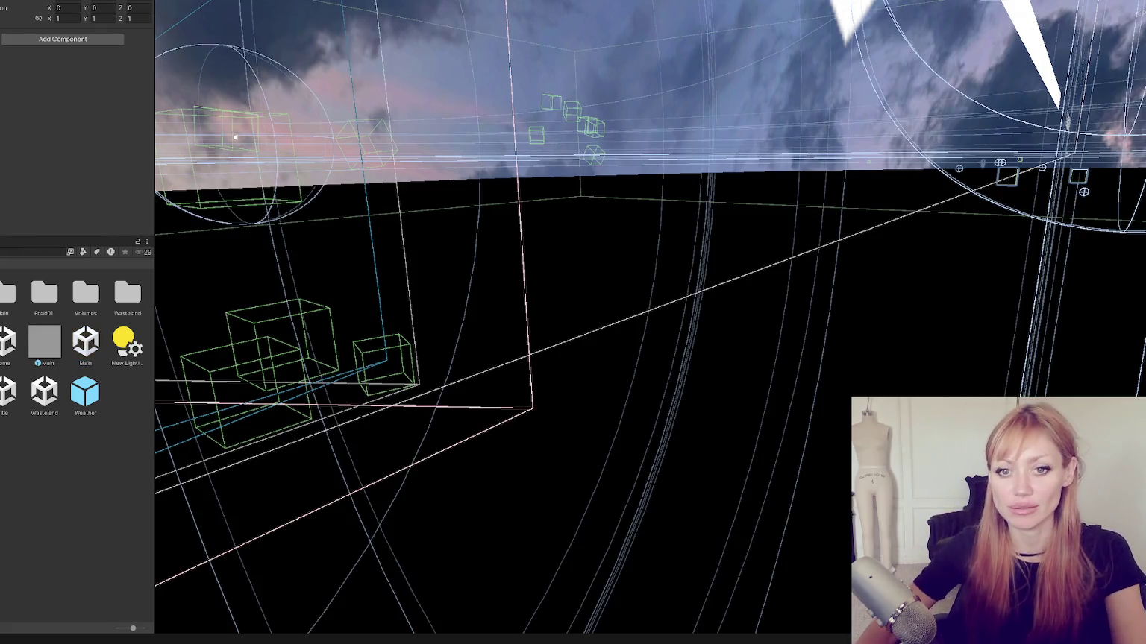
Scroll the Inspector to Placement Controls and glance at the placement script in VS Code
scroll(23, 133, down, 1)
scroll(23, 132, down, 6)
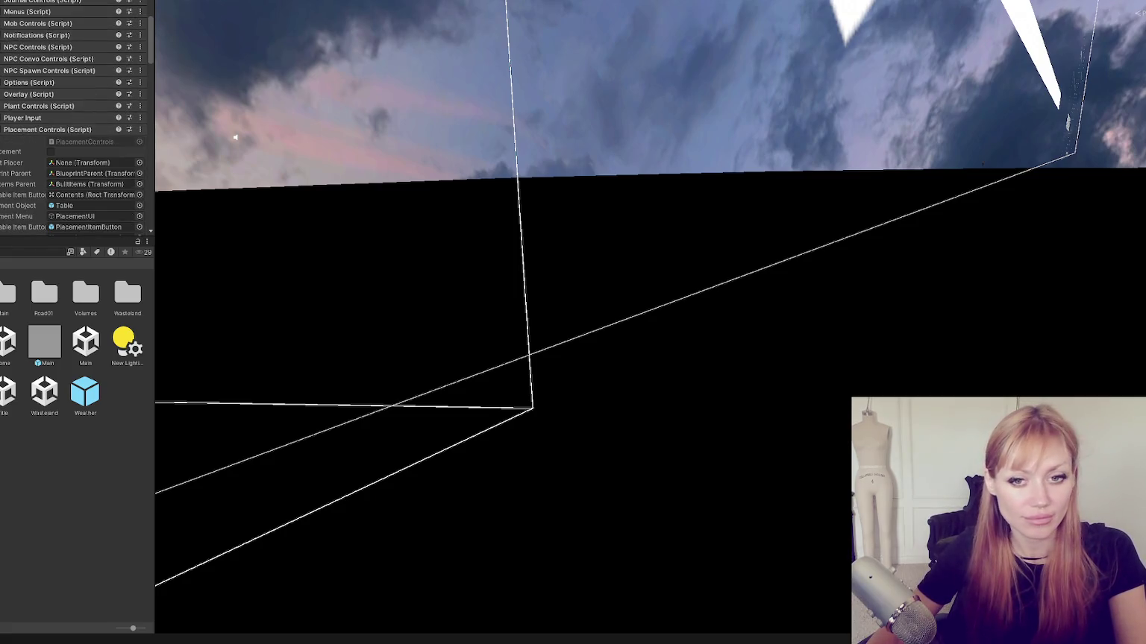
scroll(49, 112, down, 10)
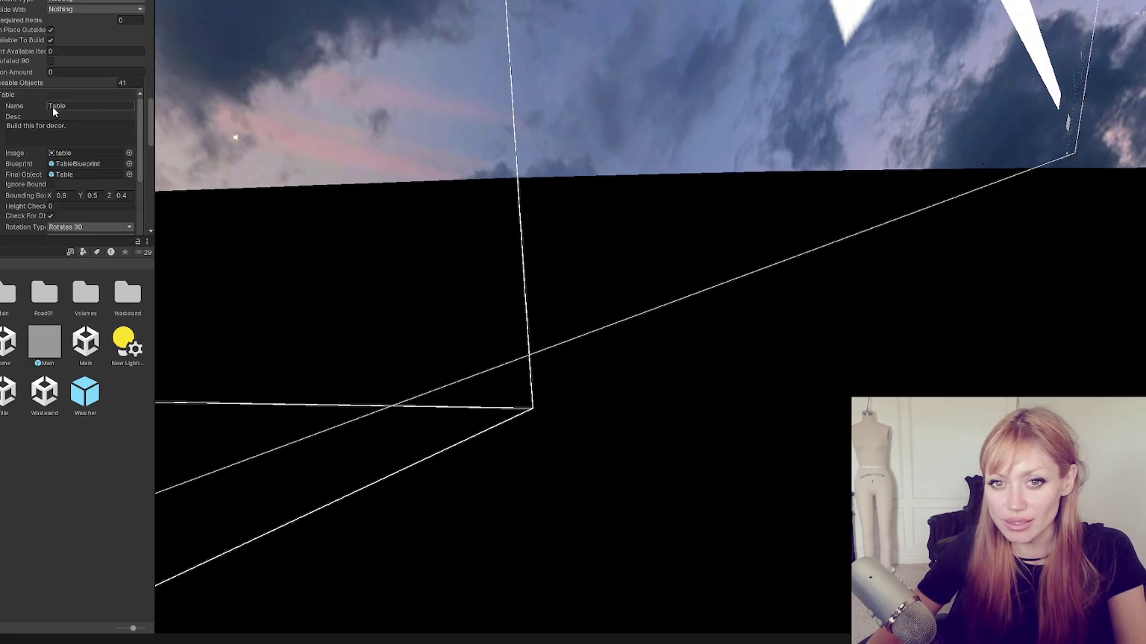
scroll(56, 105, down, 10)
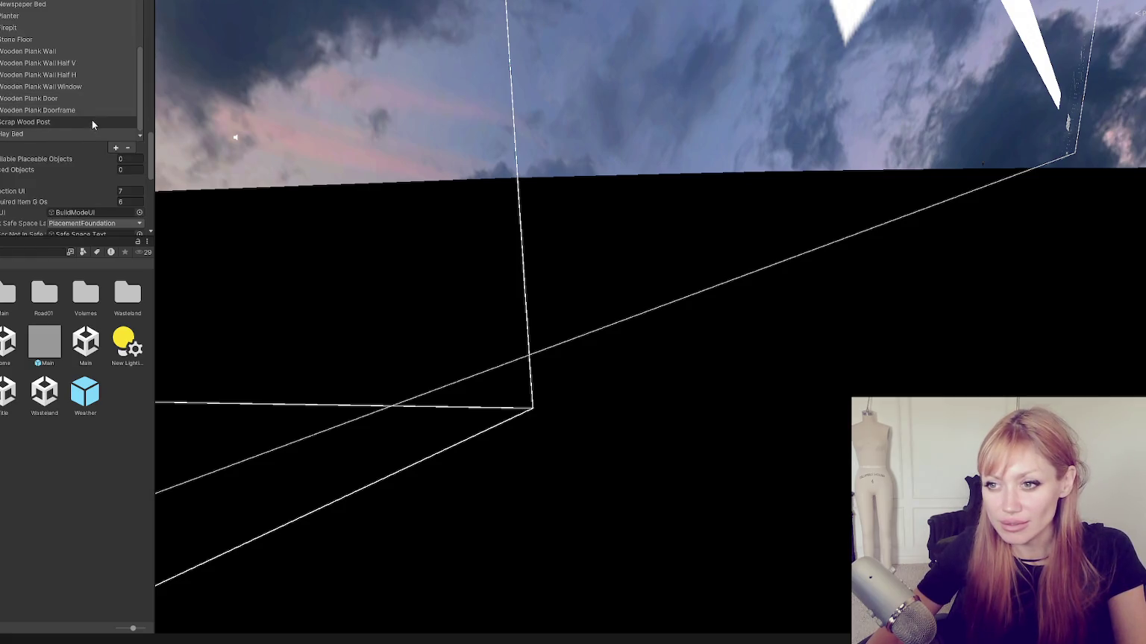
scroll(54, 172, up, 2)
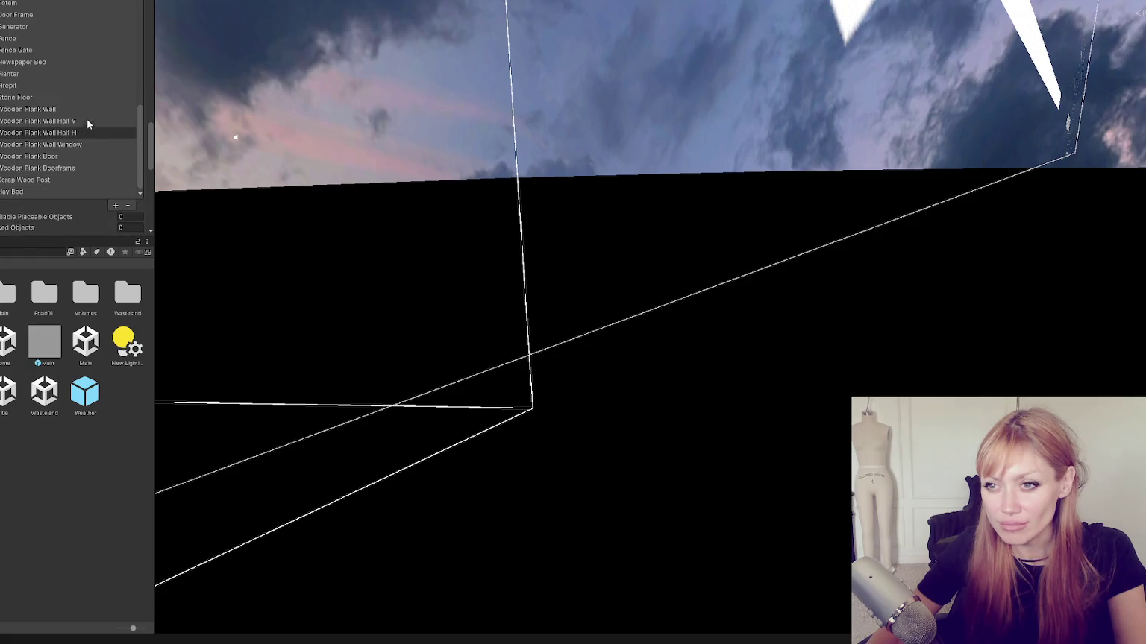
key(alt+Tab)
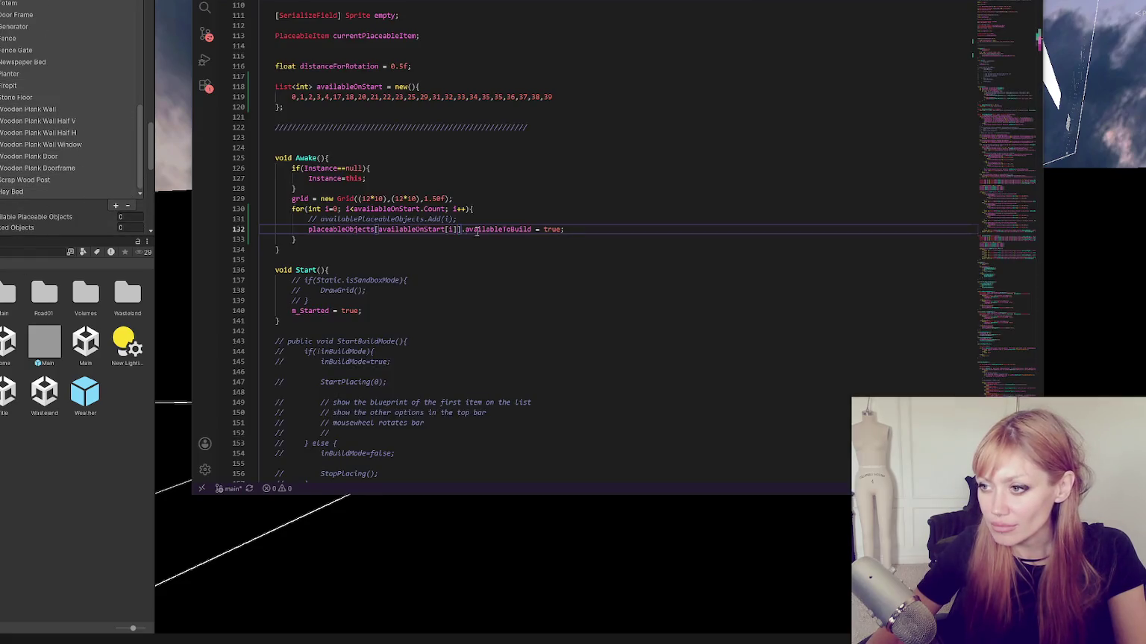
key(alt+Tab)
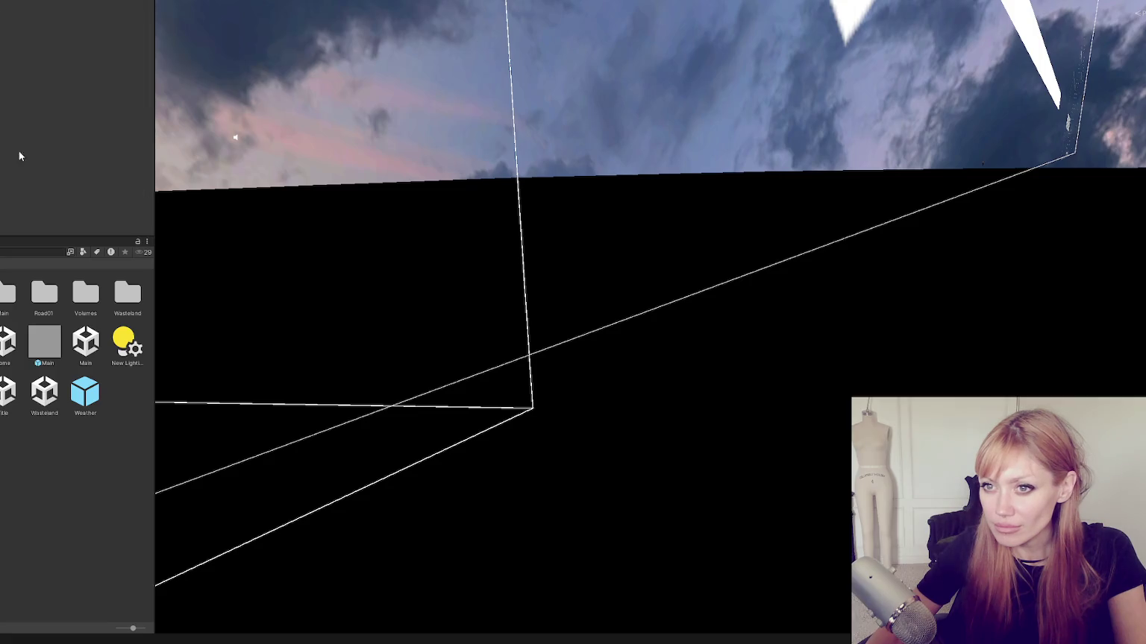
Scroll to the Table entry in Placeable Objects and open its snap type choices
scroll(61, 141, down, 5)
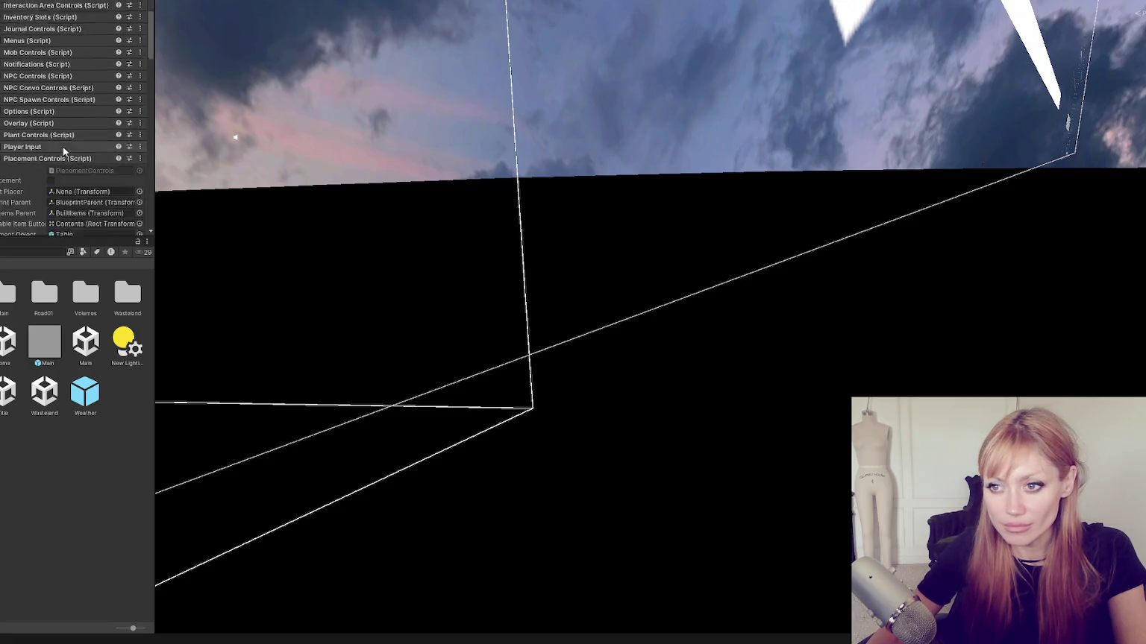
scroll(11, 148, down, 5)
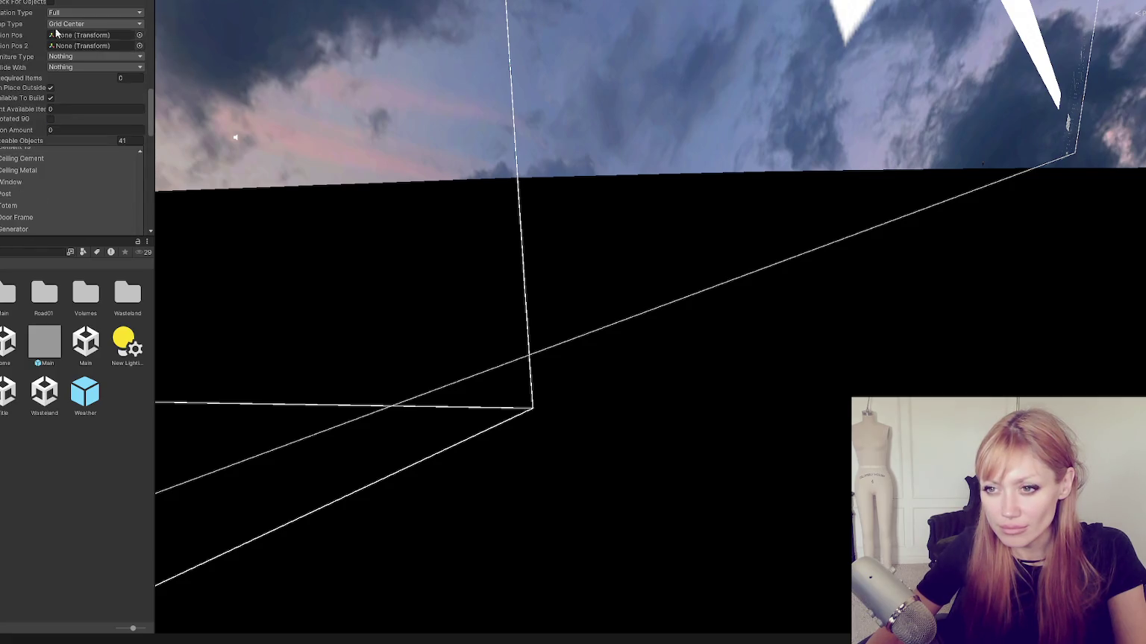
scroll(34, 26, down, 5)
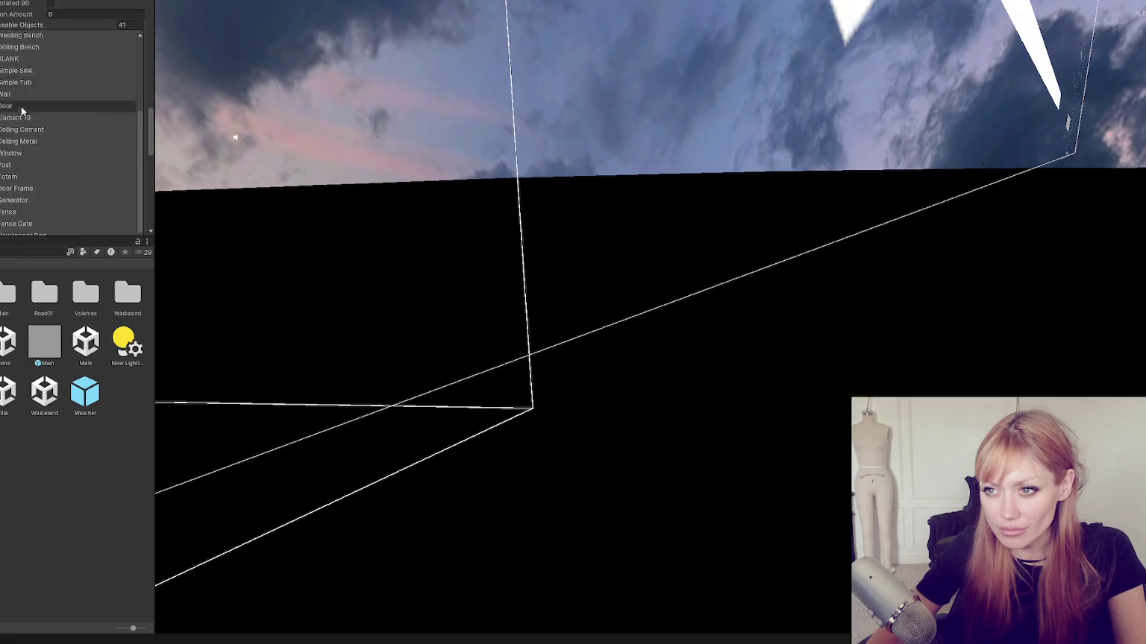
click(86, 209)
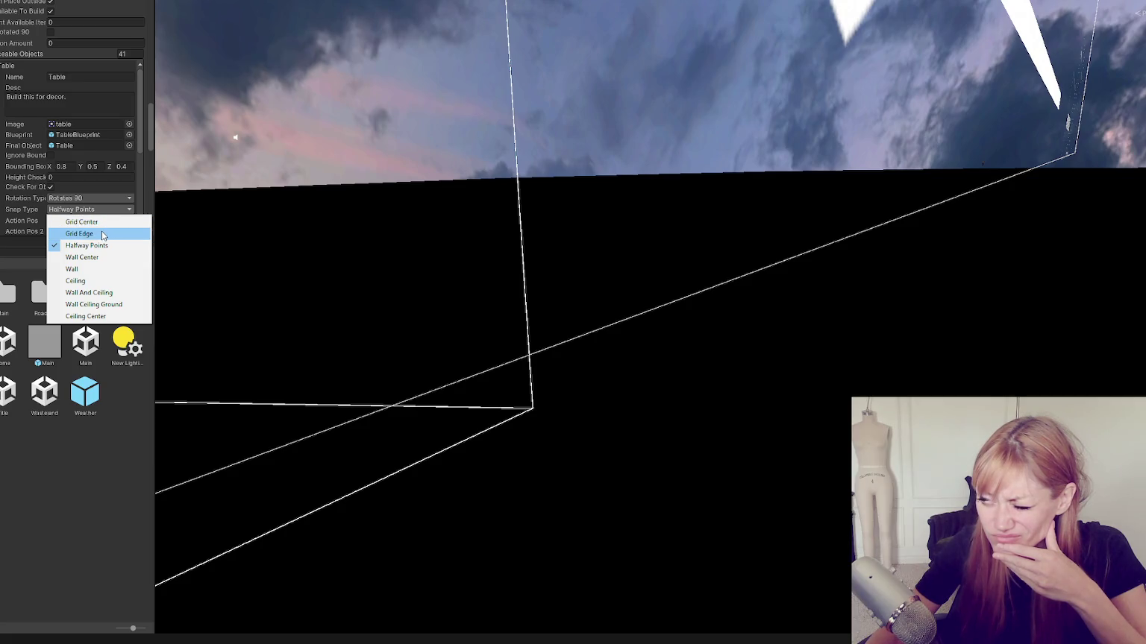
Change the Table's snap type to Grid Edge, then expand and collapse the BLANK entry
click(102, 233)
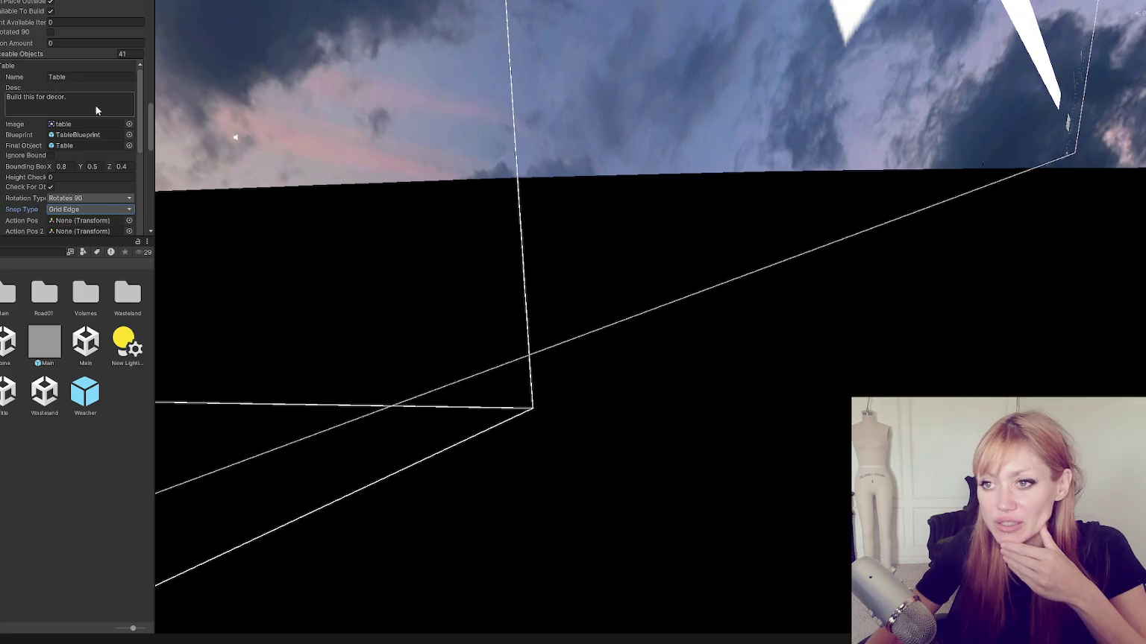
scroll(104, 124, down, 5)
scroll(58, 178, up, 5)
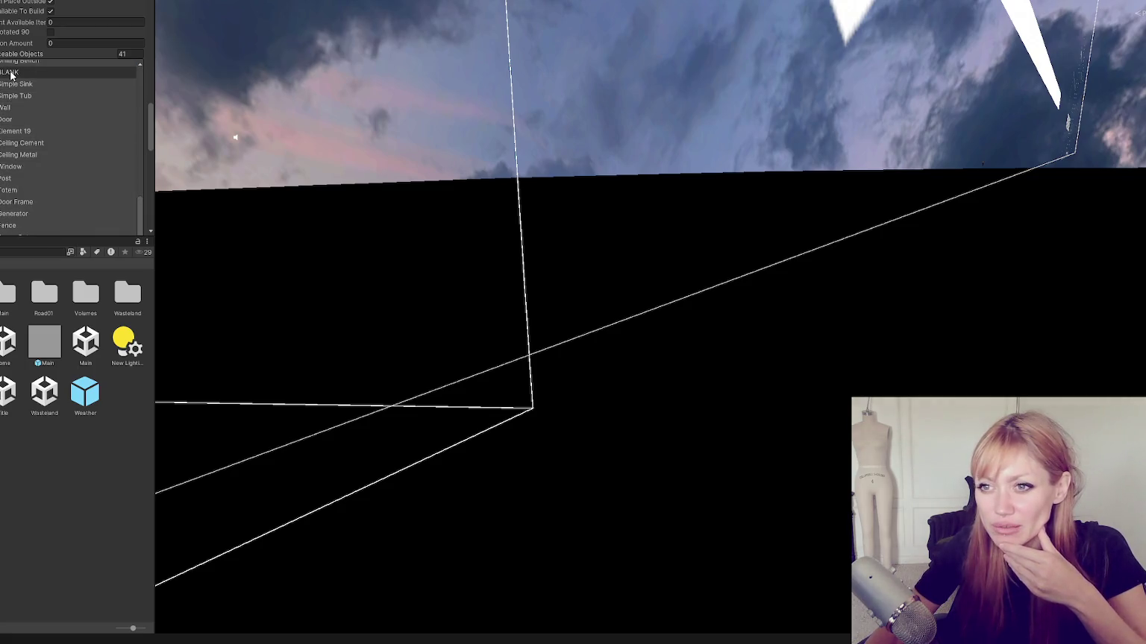
click(10, 75)
click(10, 74)
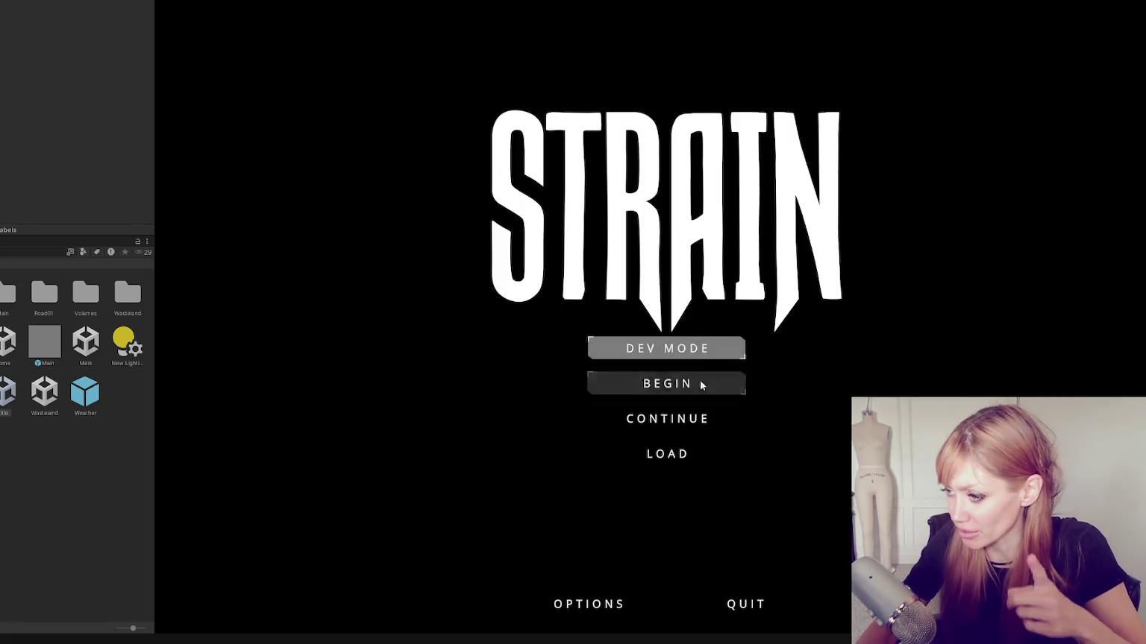
Continue the saved game, pick Table from BUILD to preview its ghost, then return to the menu
click(698, 428)
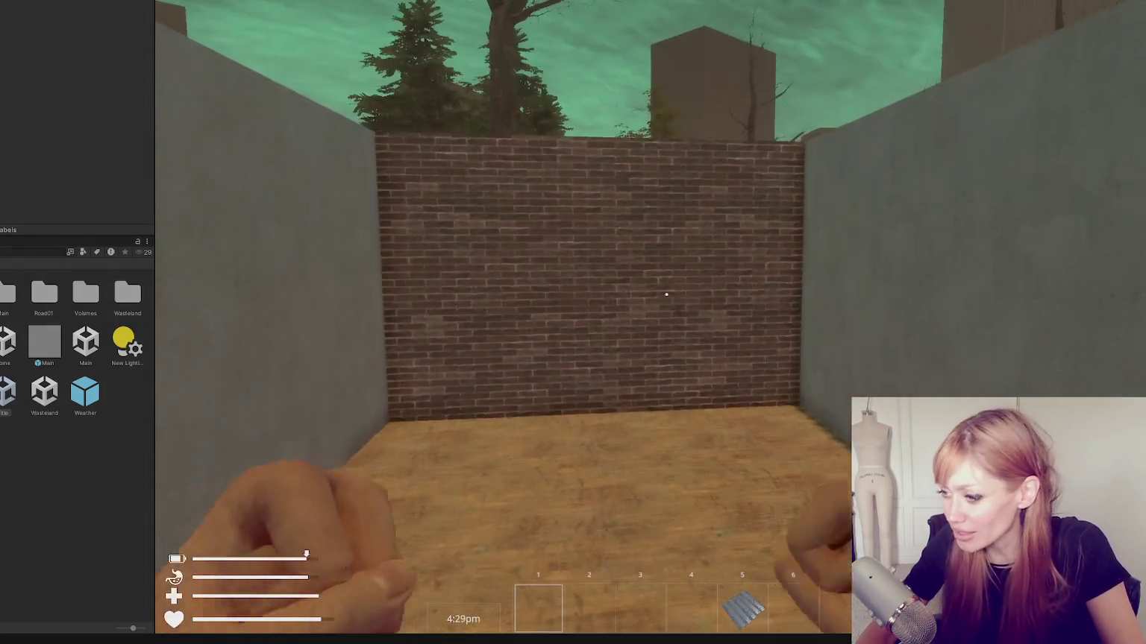
key(Tab)
click(902, 30)
click(409, 105)
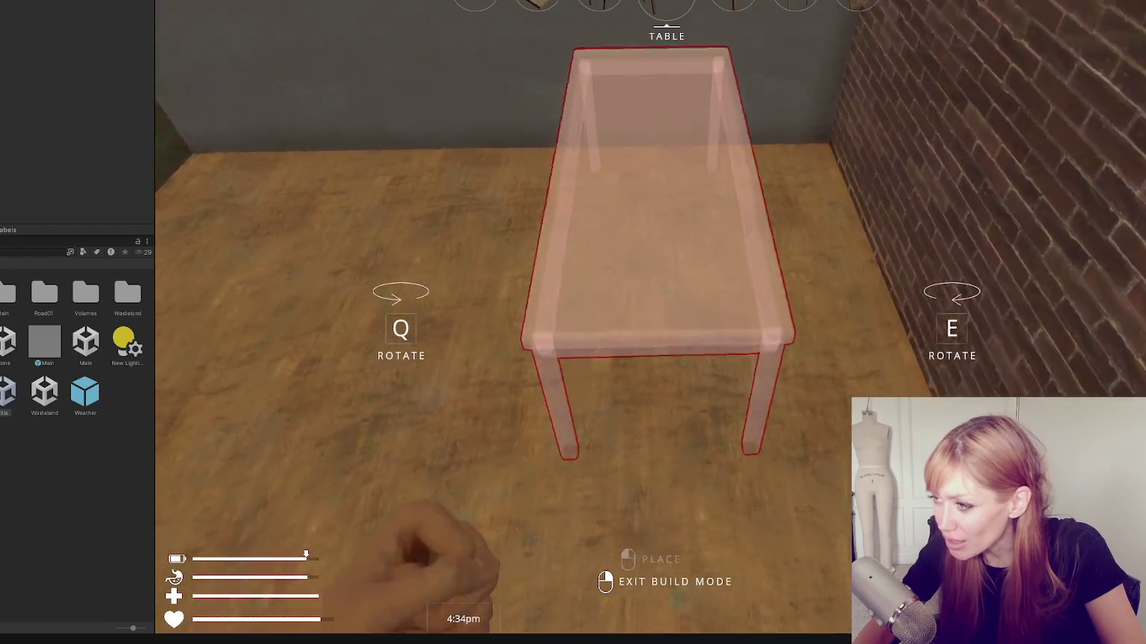
key(Tab)
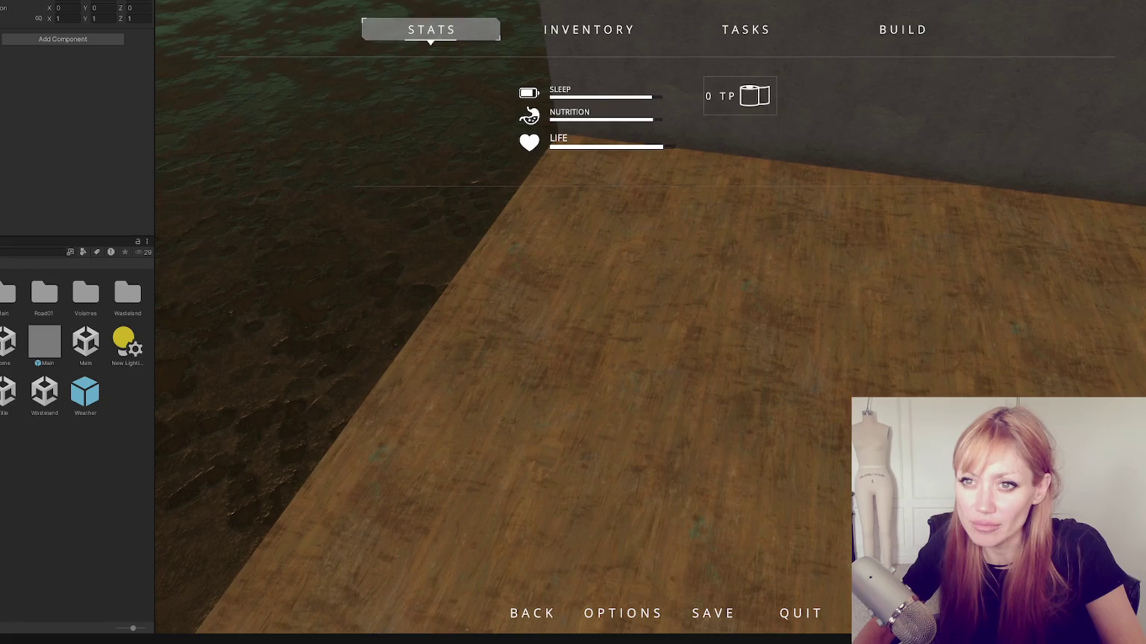
Check the rotation type choices of the first placeable, leaving it at Full
scroll(87, 139, up, 10)
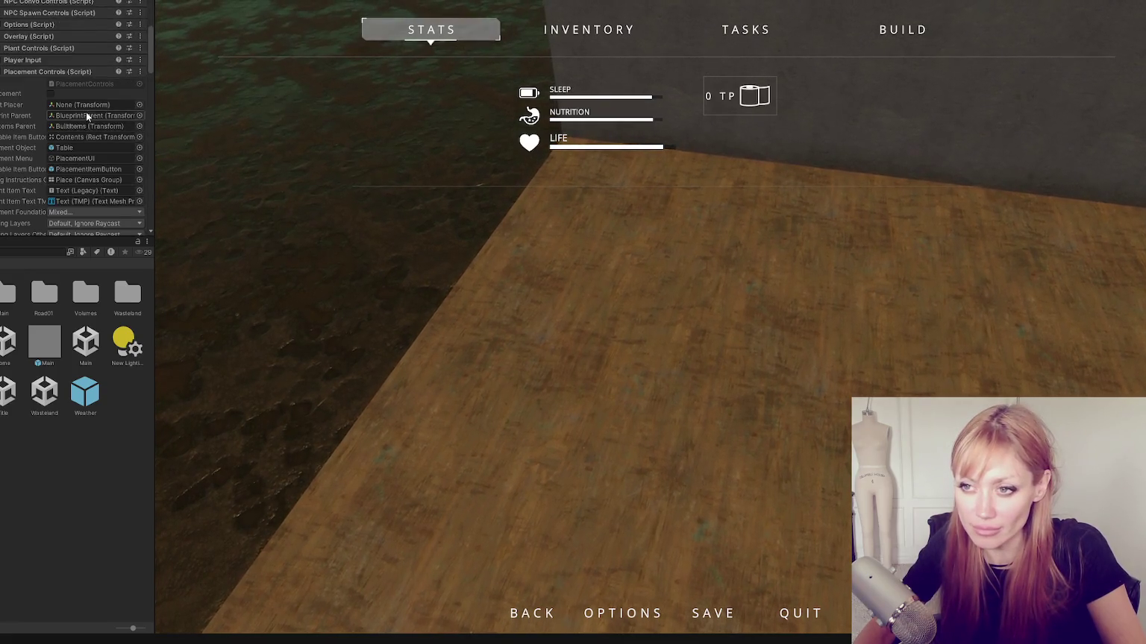
scroll(65, 81, down, 3)
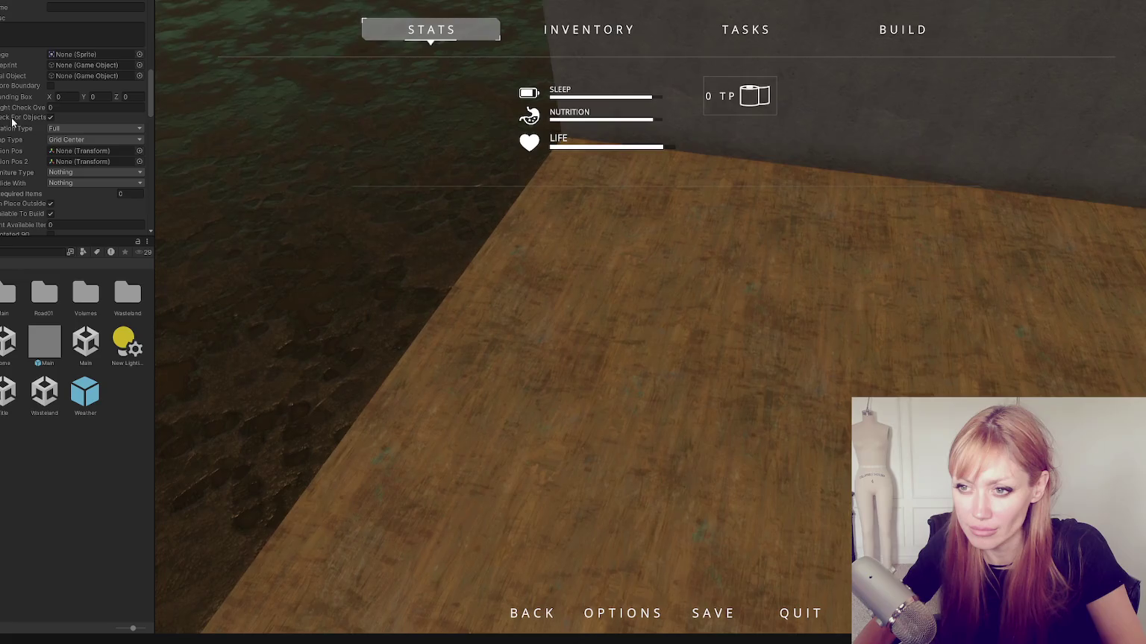
click(79, 129)
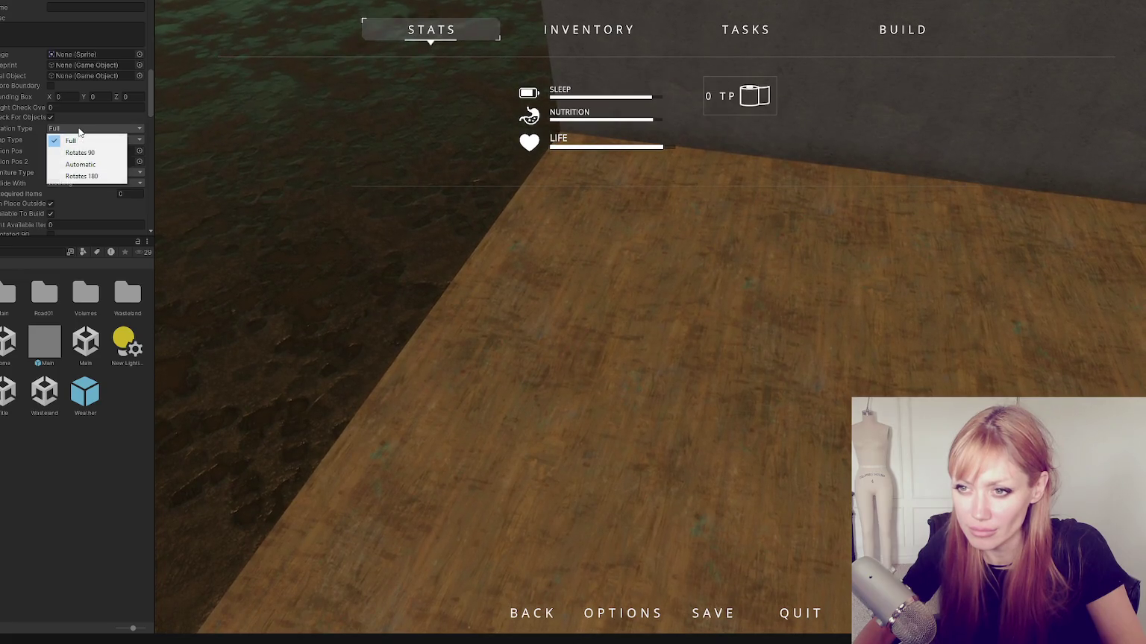
click(16, 129)
scroll(12, 120, up, 8)
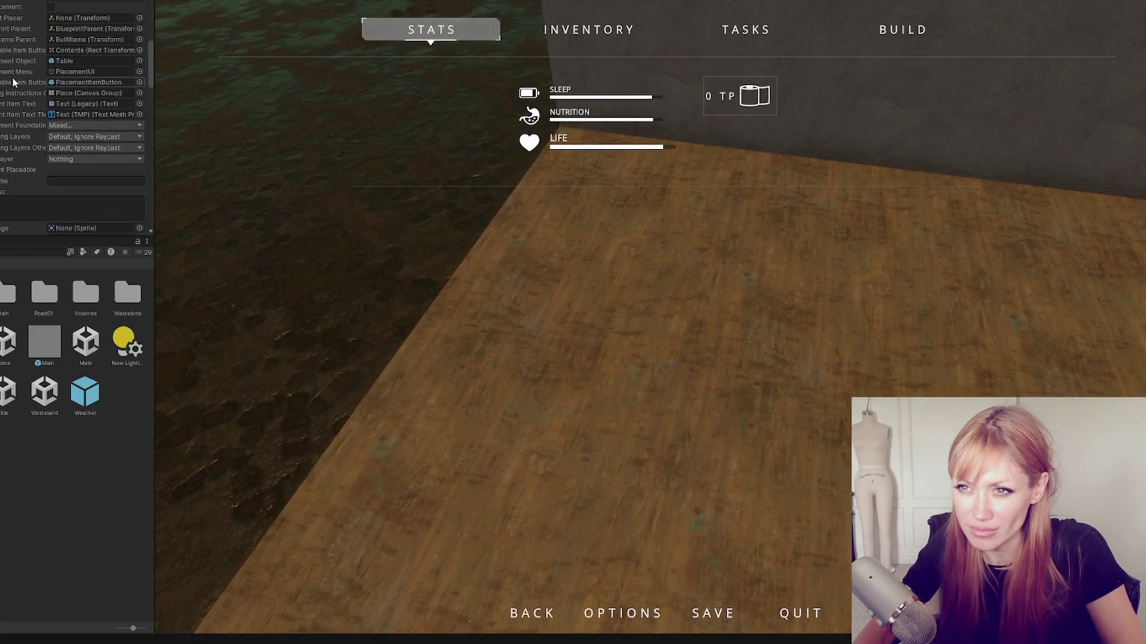
scroll(26, 140, down, 10)
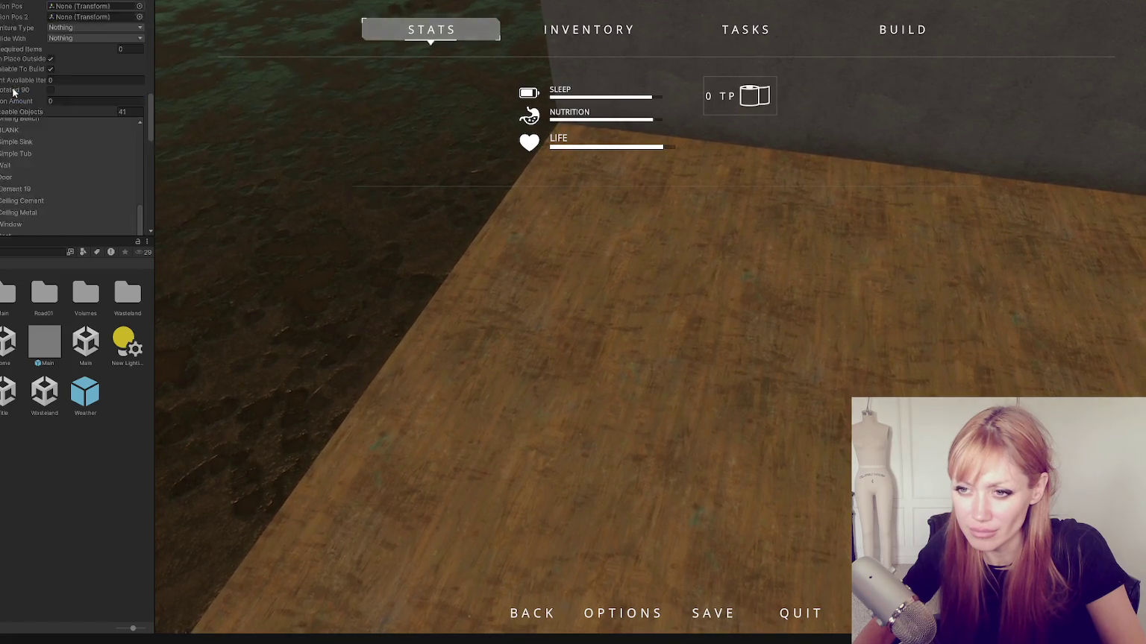
Set the Table's snap type to Grid Center, keeping Rotates 90, and resume the game
click(10, 70)
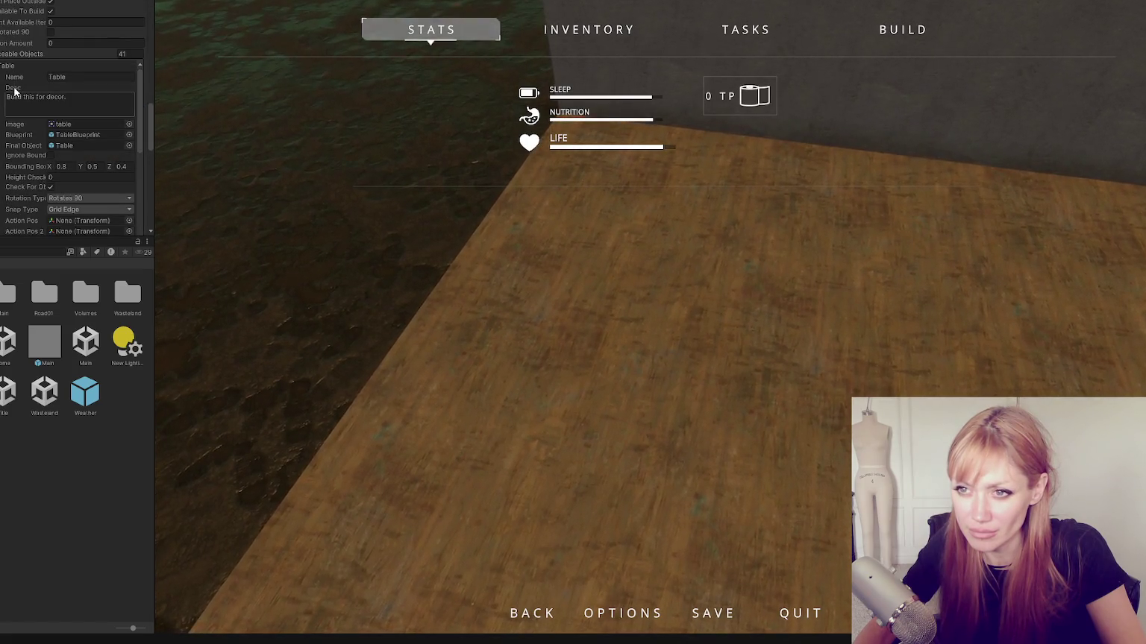
click(81, 112)
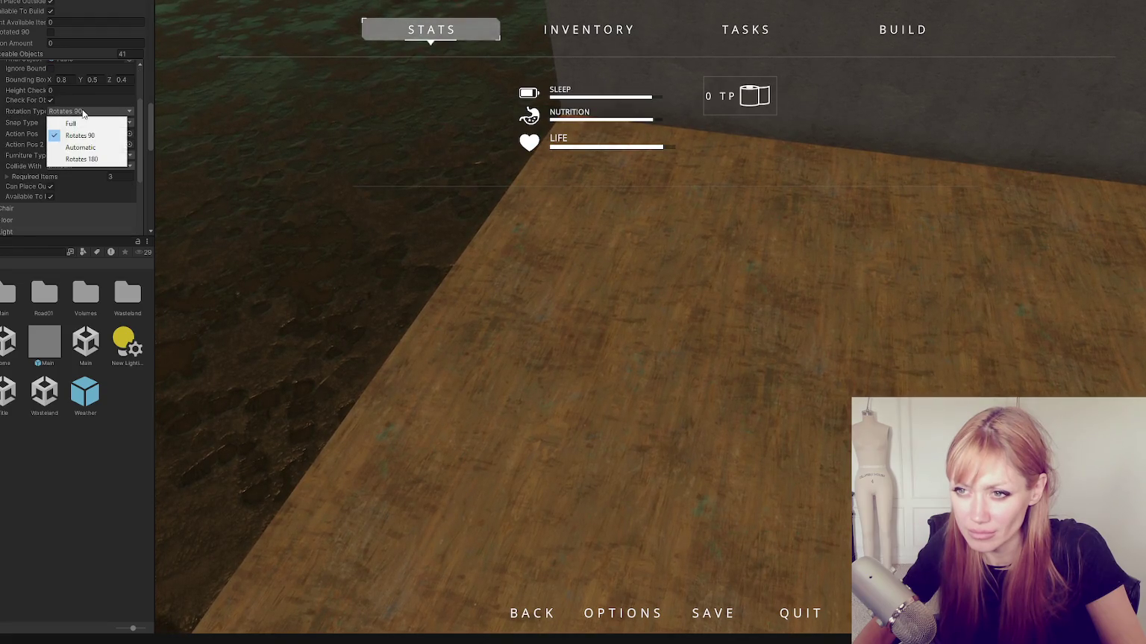
click(142, 114)
click(110, 122)
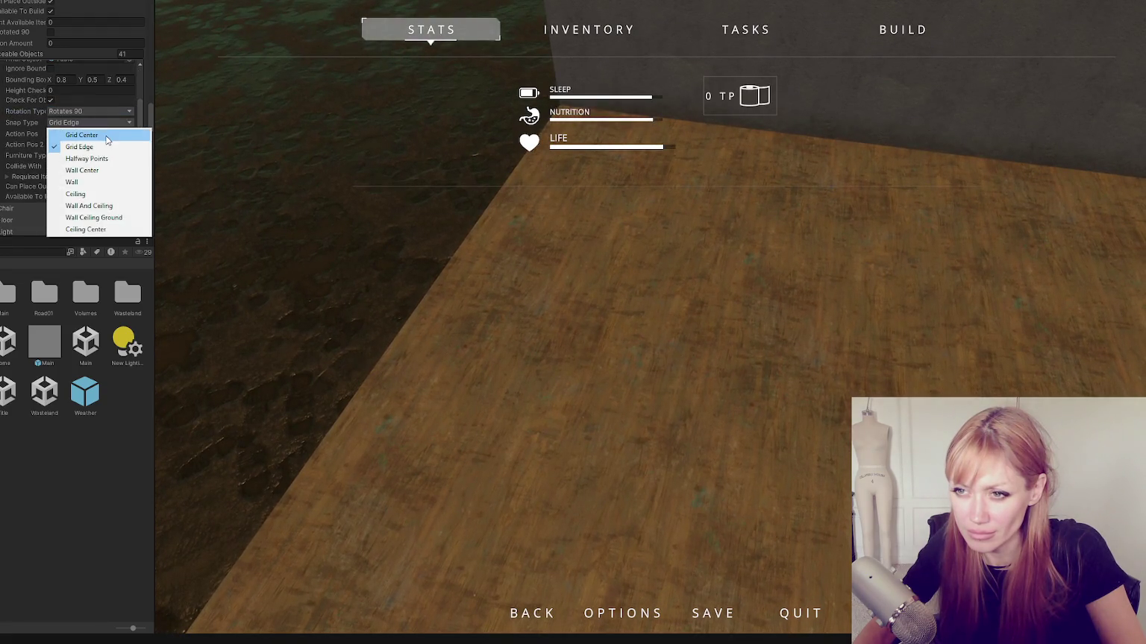
click(74, 145)
key(Escape)
key(Escape)
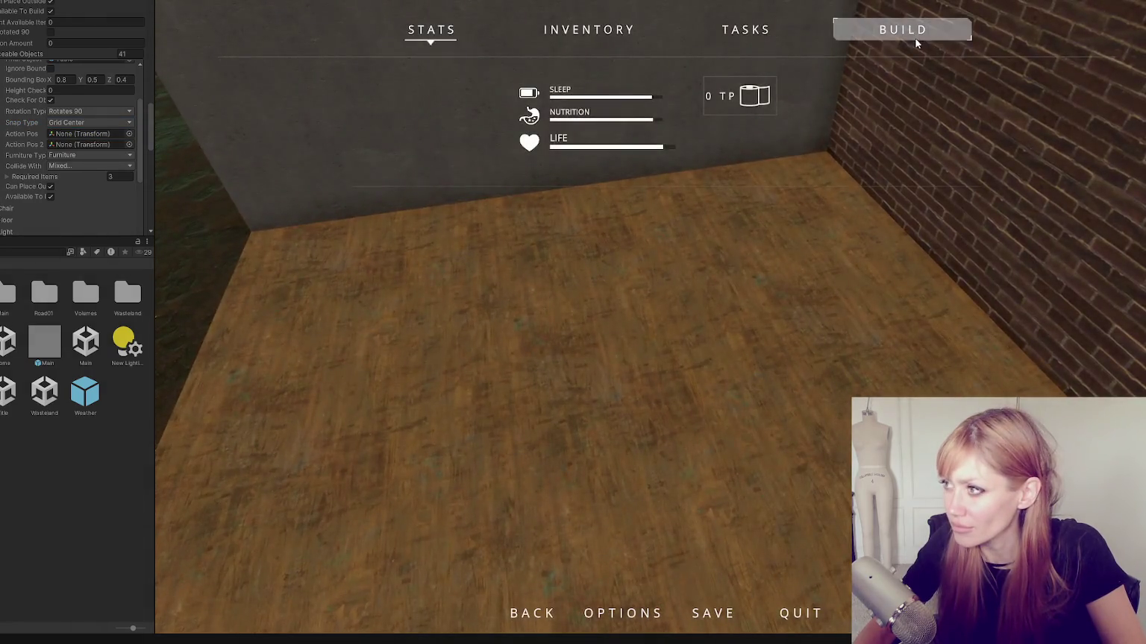
Pick Table from the BUILD menu, rotate its ghost 90 degrees with E, then stop Play mode
click(910, 35)
click(418, 108)
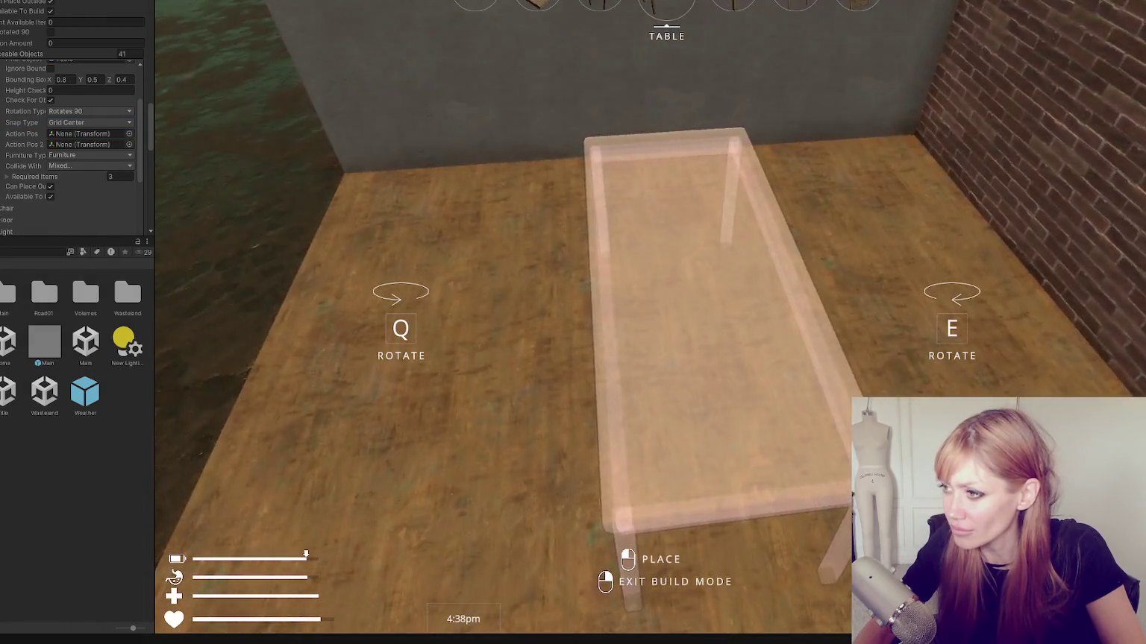
key(e)
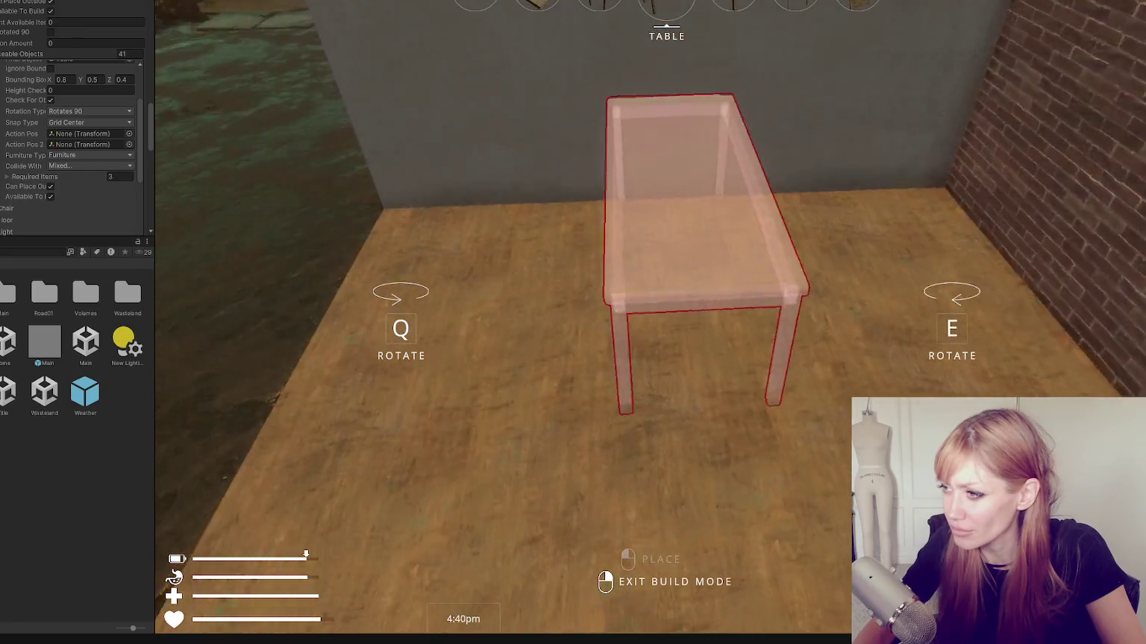
key(Escape)
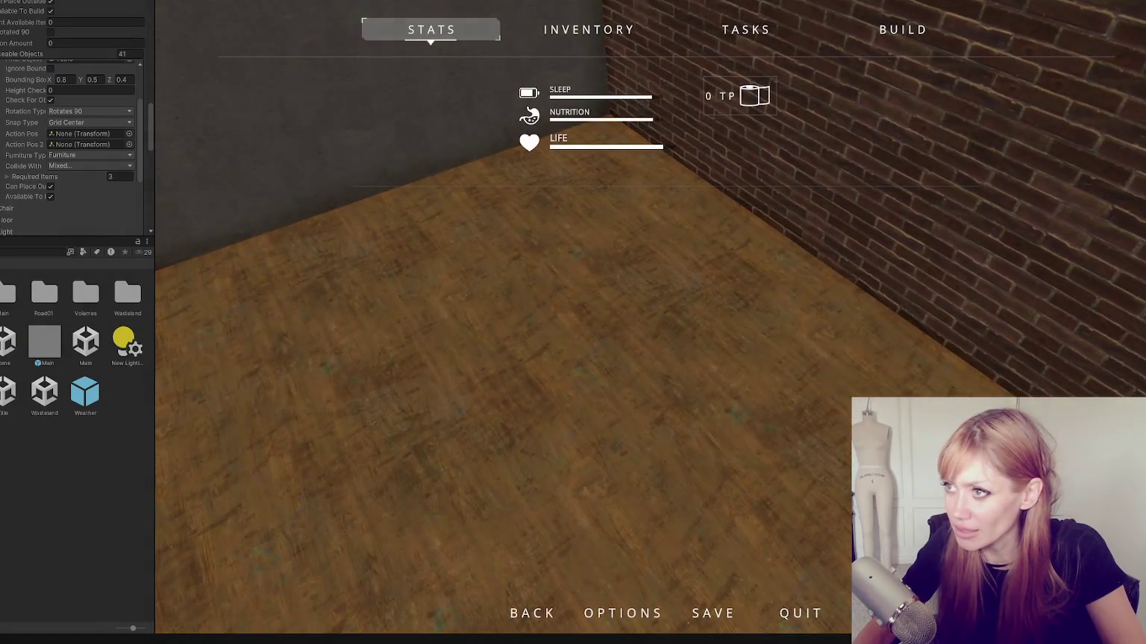
key(ctrl+p)
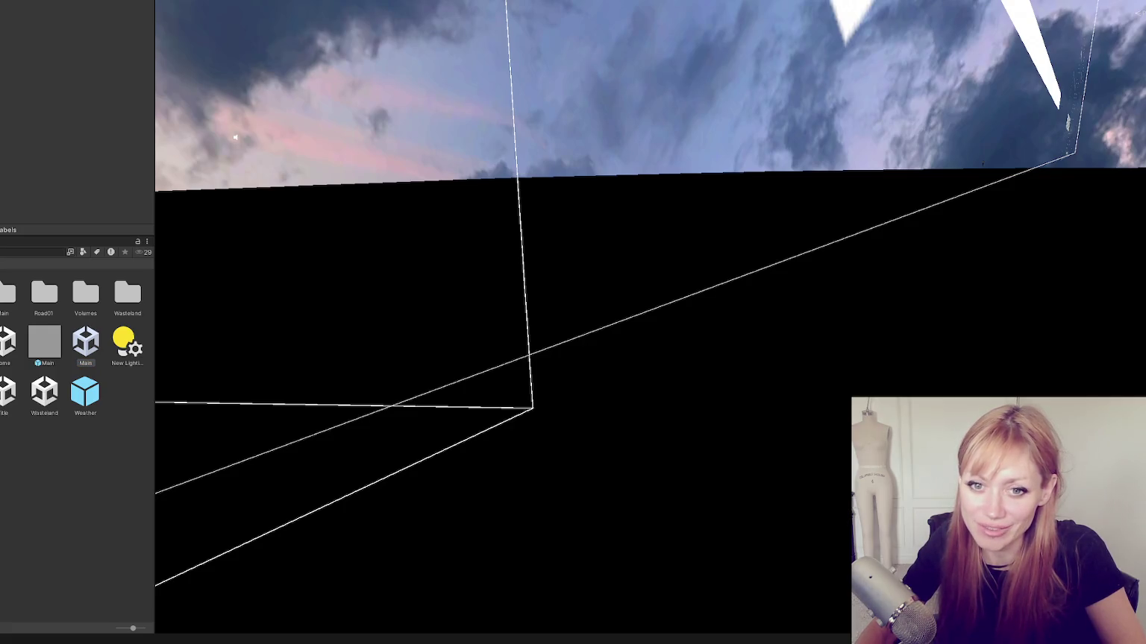
Ping the Table entry's referenced prefabs, including TableBlueprint, in the Project panel
scroll(68, 88, down, 15)
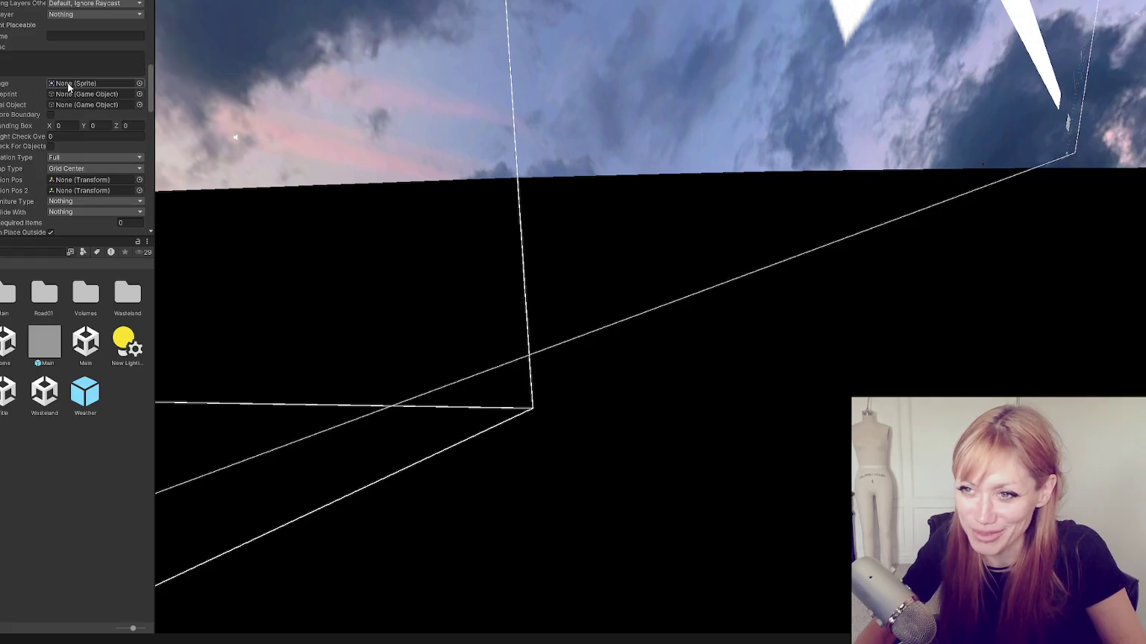
scroll(68, 83, up, 5)
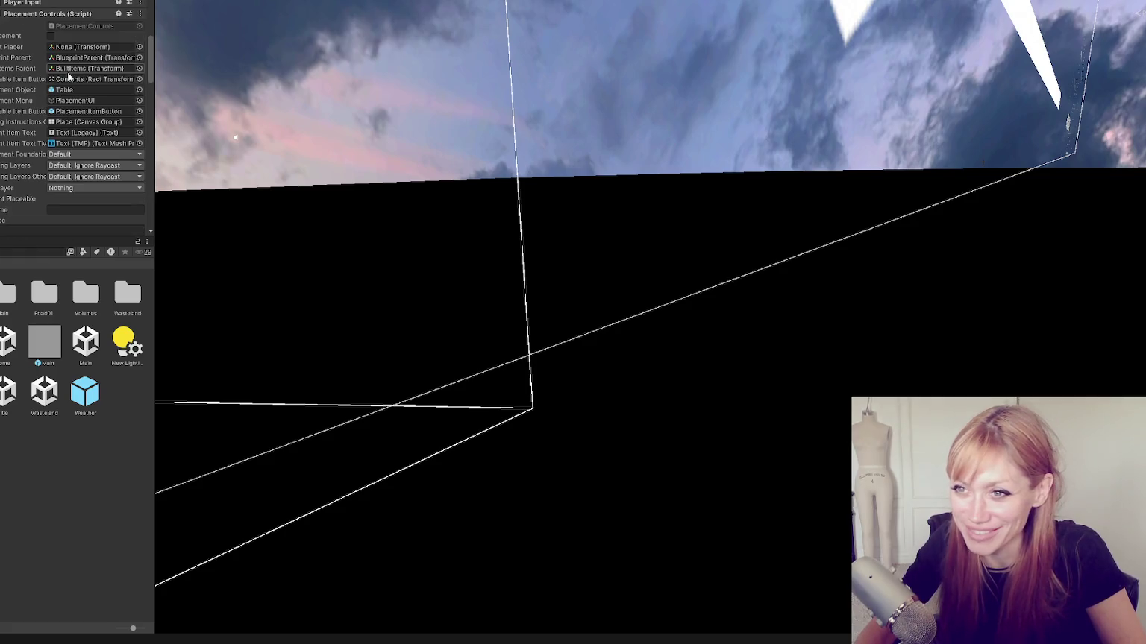
click(87, 111)
click(86, 68)
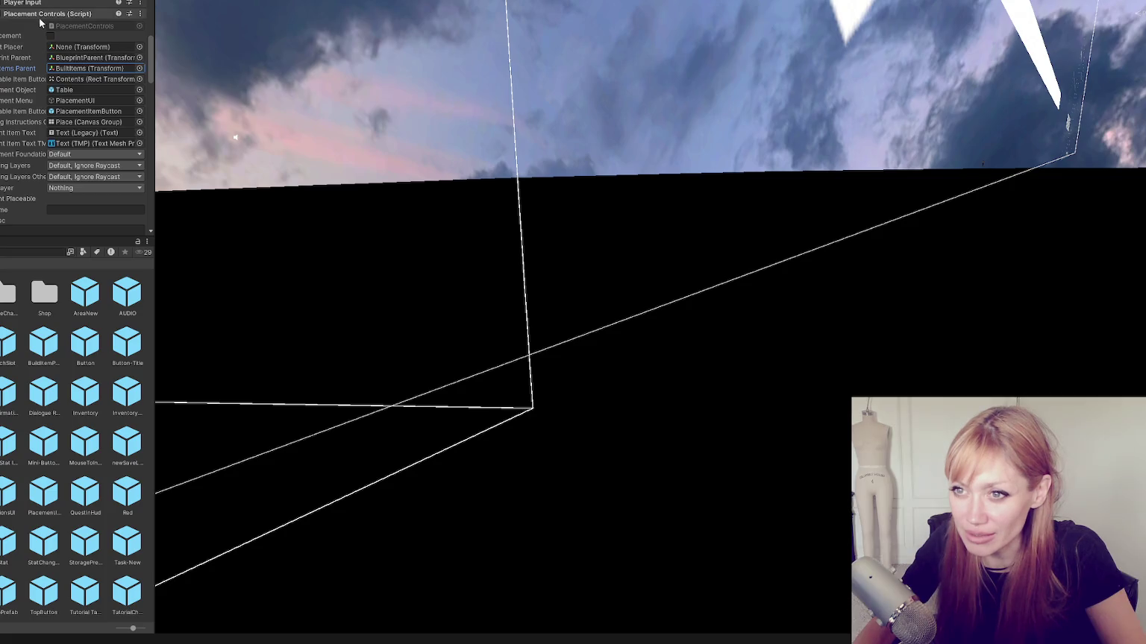
scroll(31, 89, down, 5)
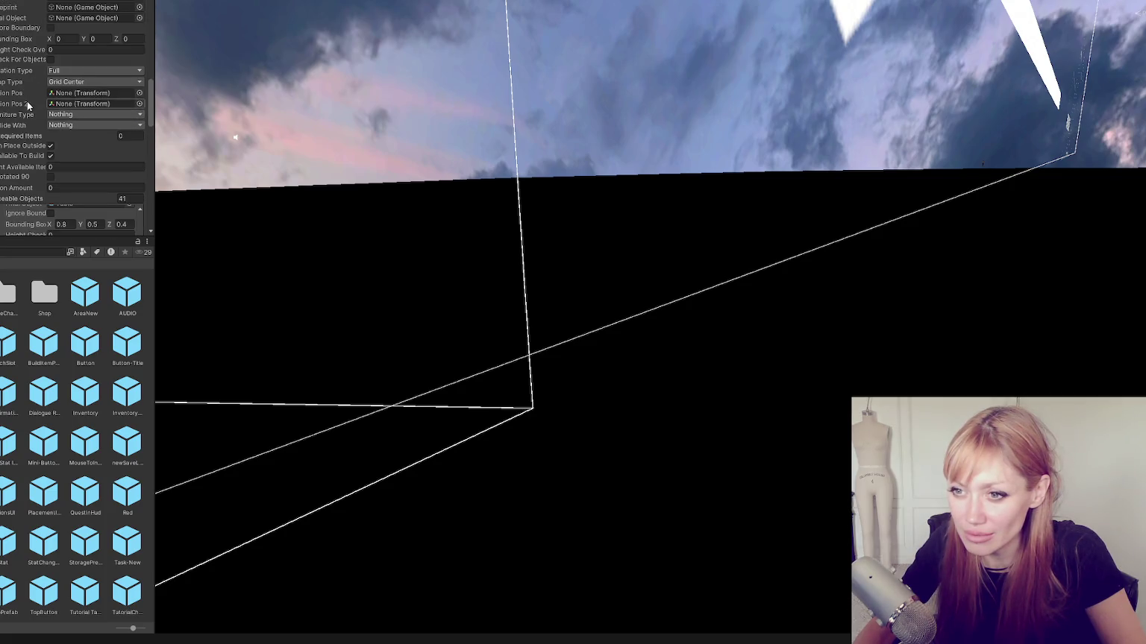
scroll(26, 99, down, 5)
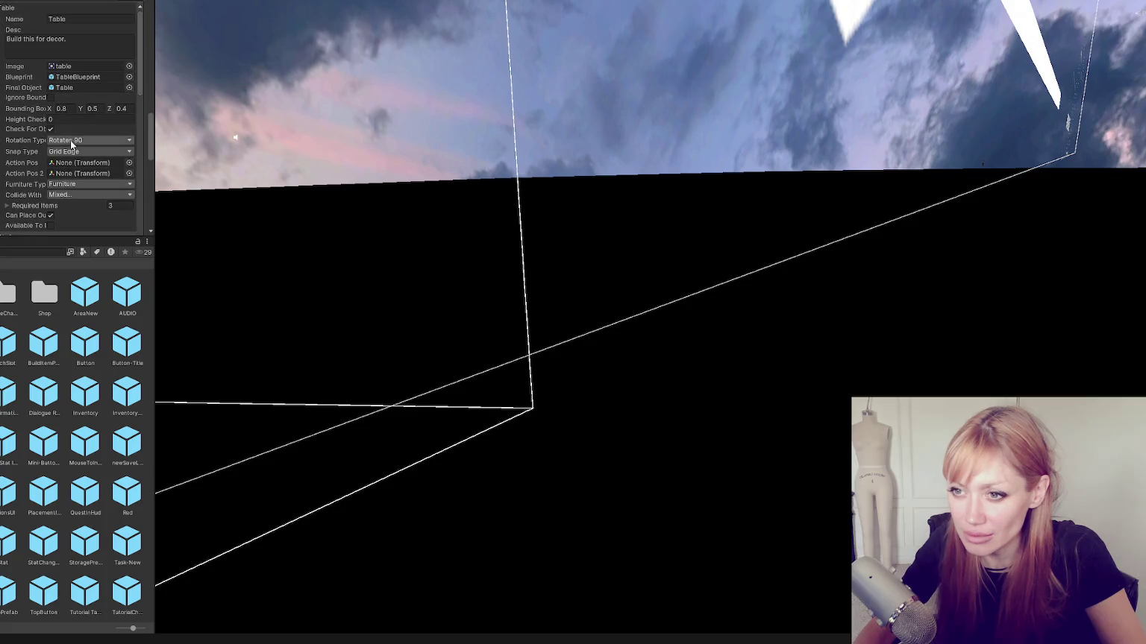
click(79, 77)
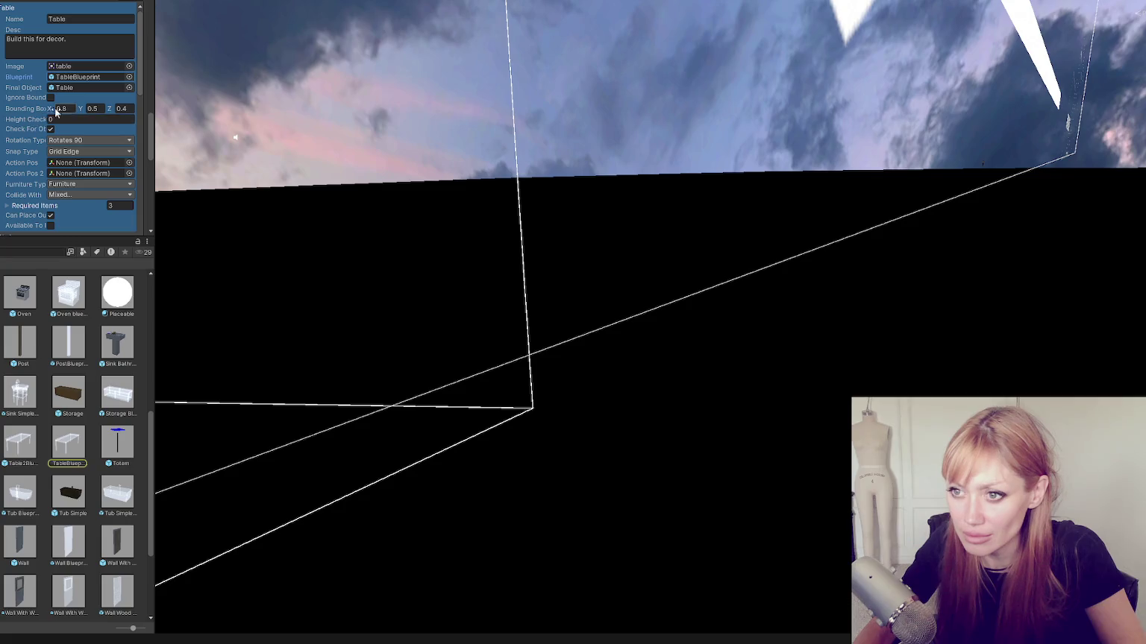
Confirm the BLANK entry uses the Table2 prefabs, then start deleting the old TableBlueprint and Table prefabs
scroll(80, 82, down, 5)
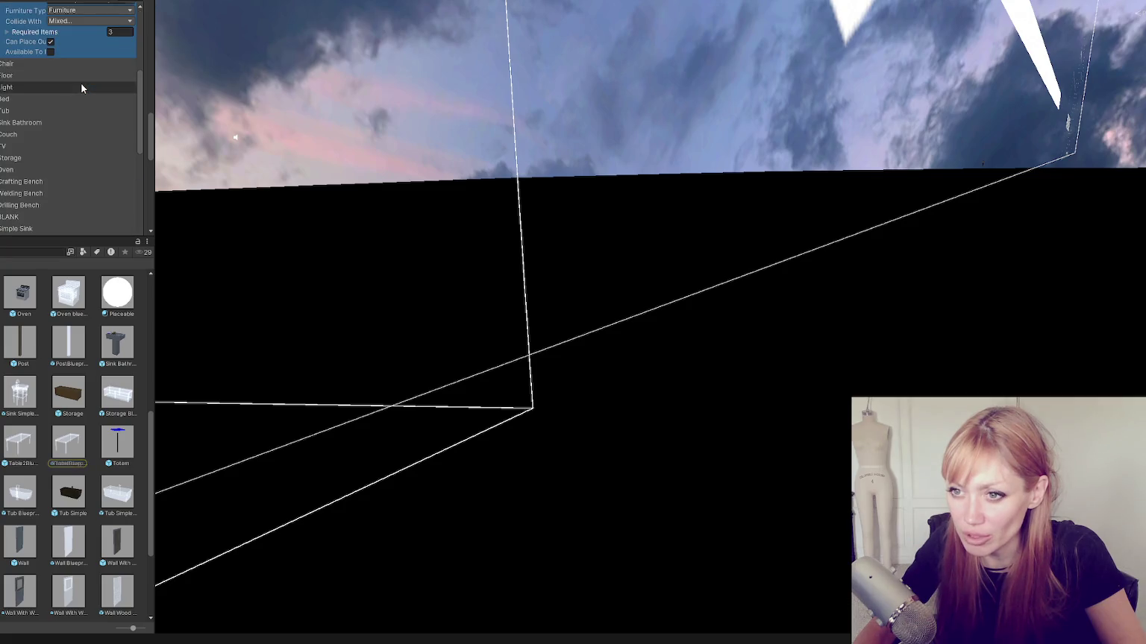
scroll(74, 178, down, 2)
click(72, 161)
scroll(74, 153, down, 2)
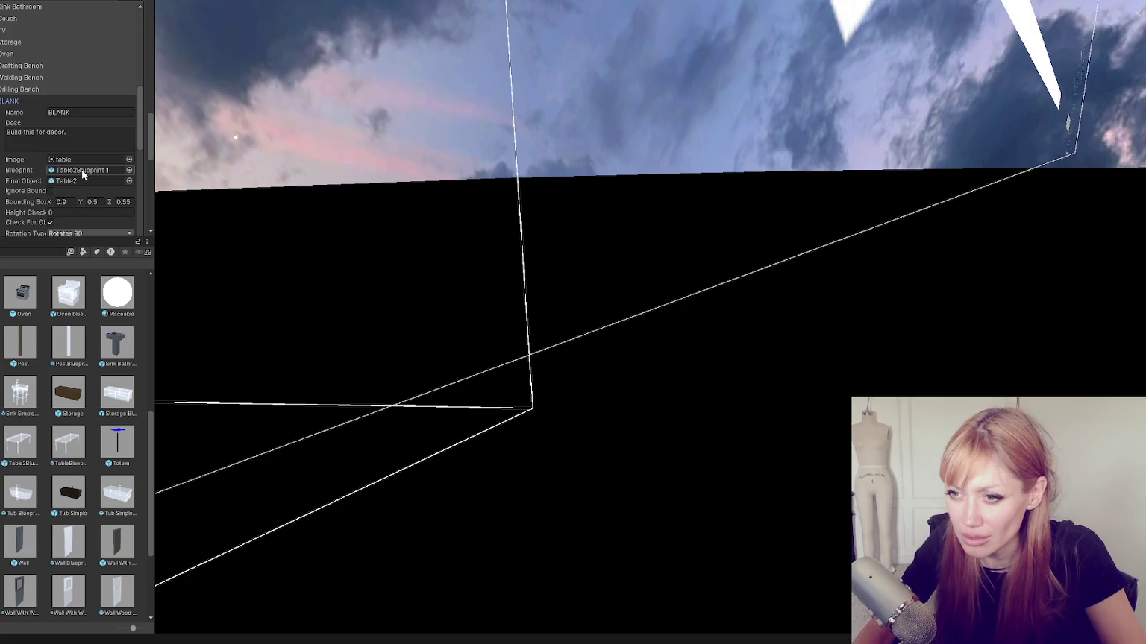
click(83, 172)
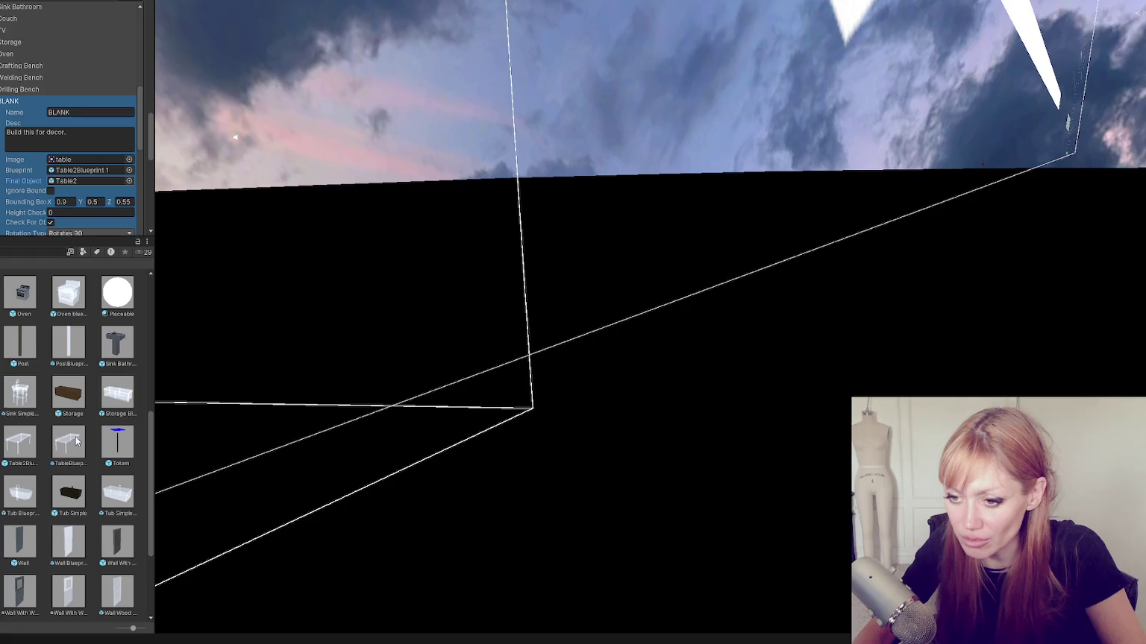
click(79, 172)
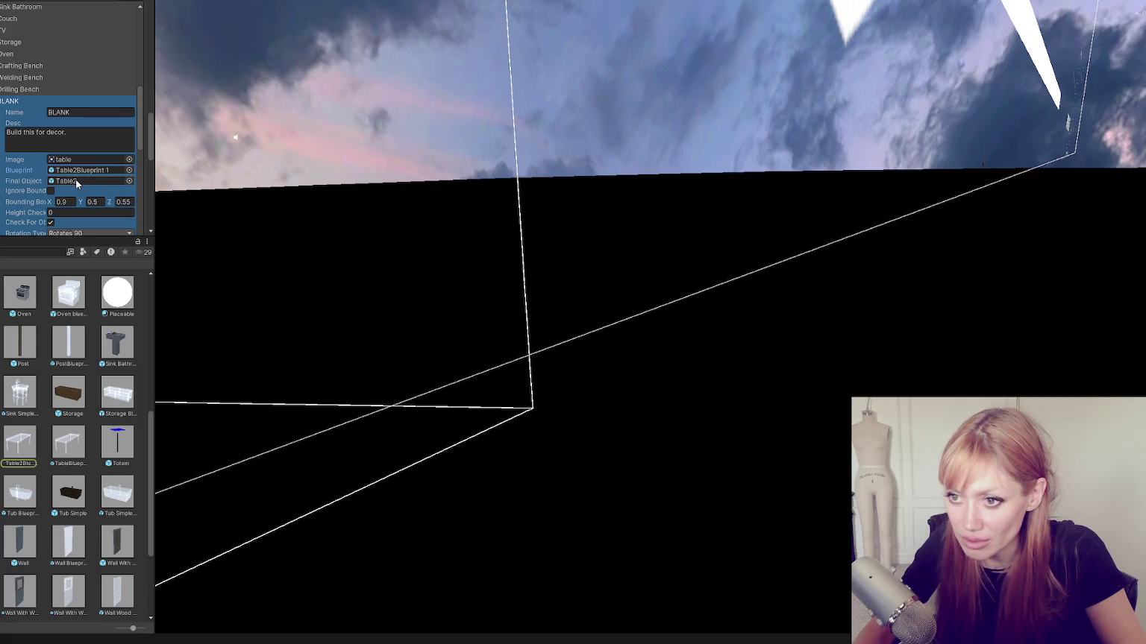
click(73, 182)
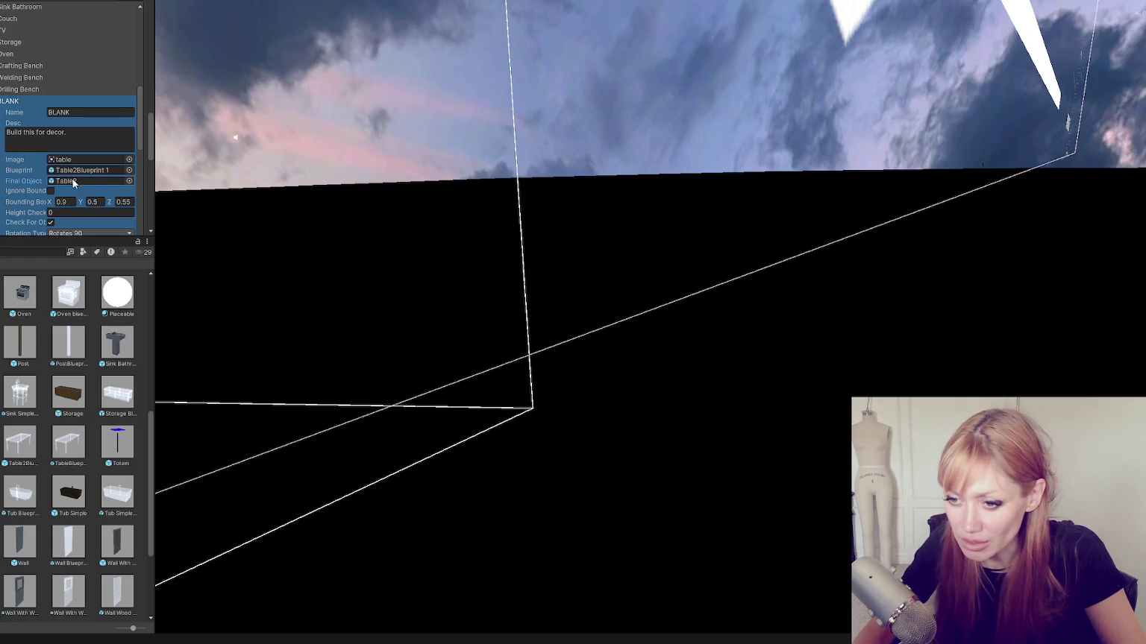
click(80, 458)
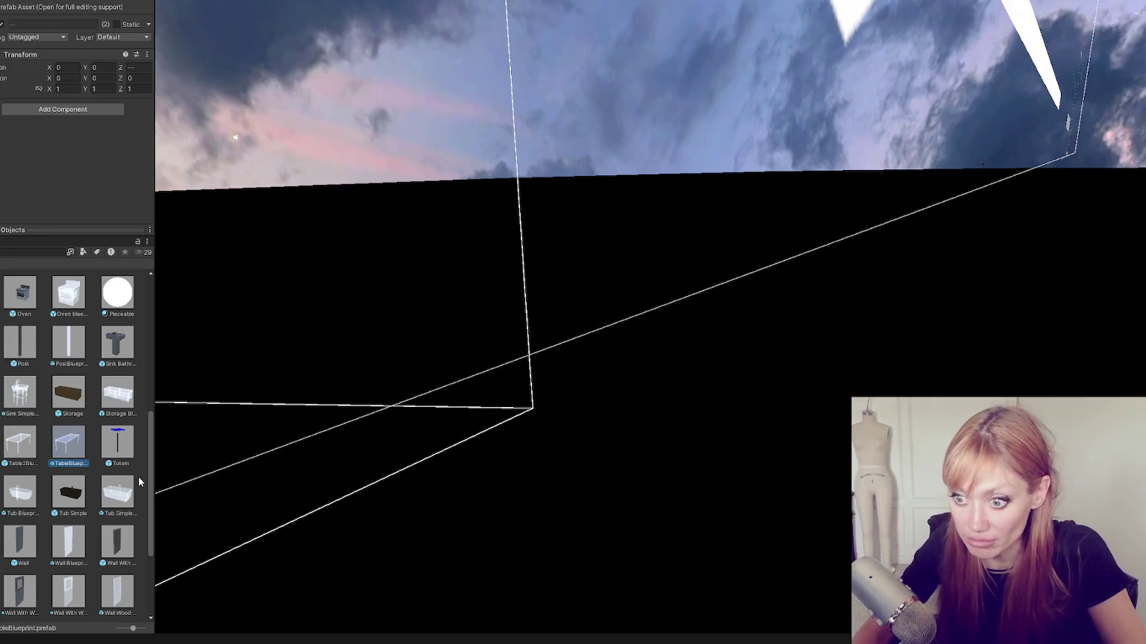
key(Delete)
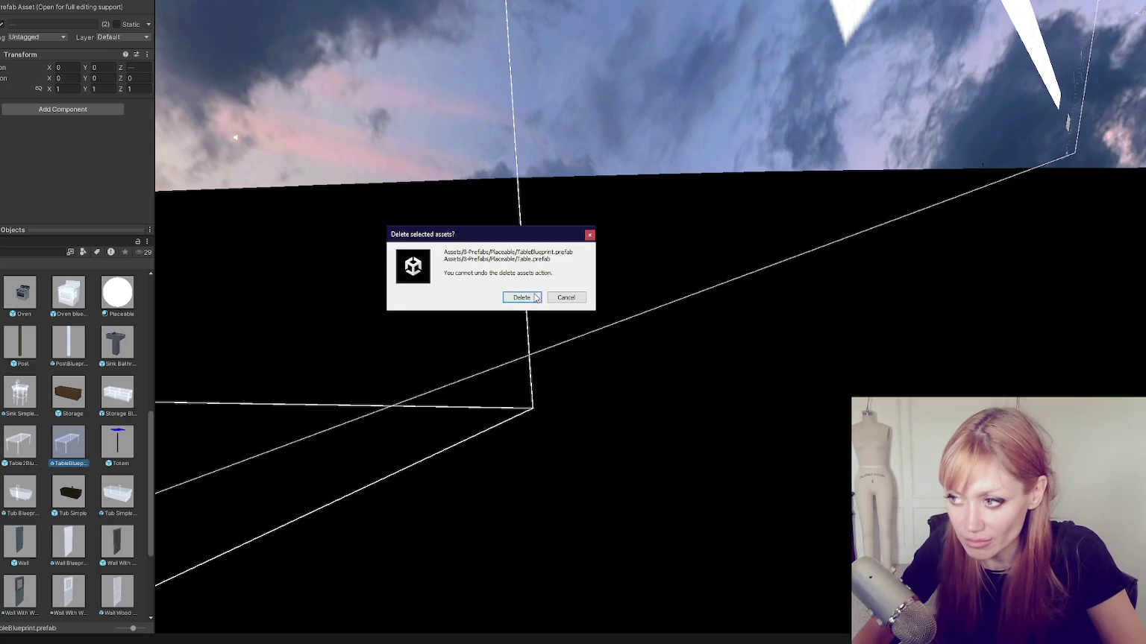
Confirm deleting the old TableBlueprint and Table prefabs and expand the Table entry's settings
click(521, 297)
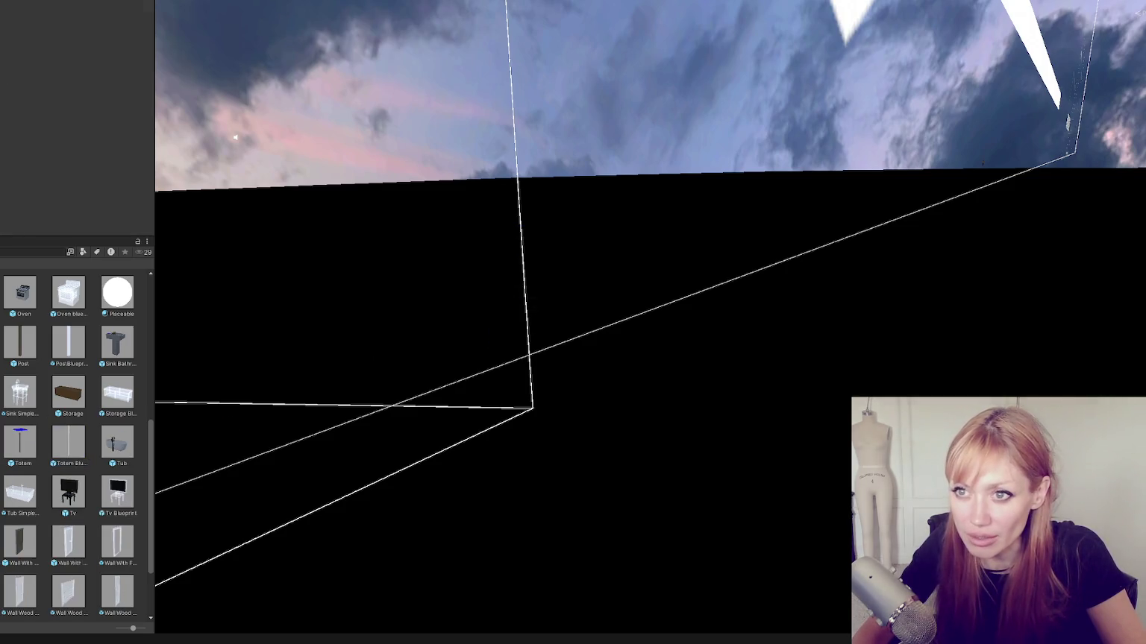
scroll(67, 112, up, 5)
scroll(29, 109, up, 4)
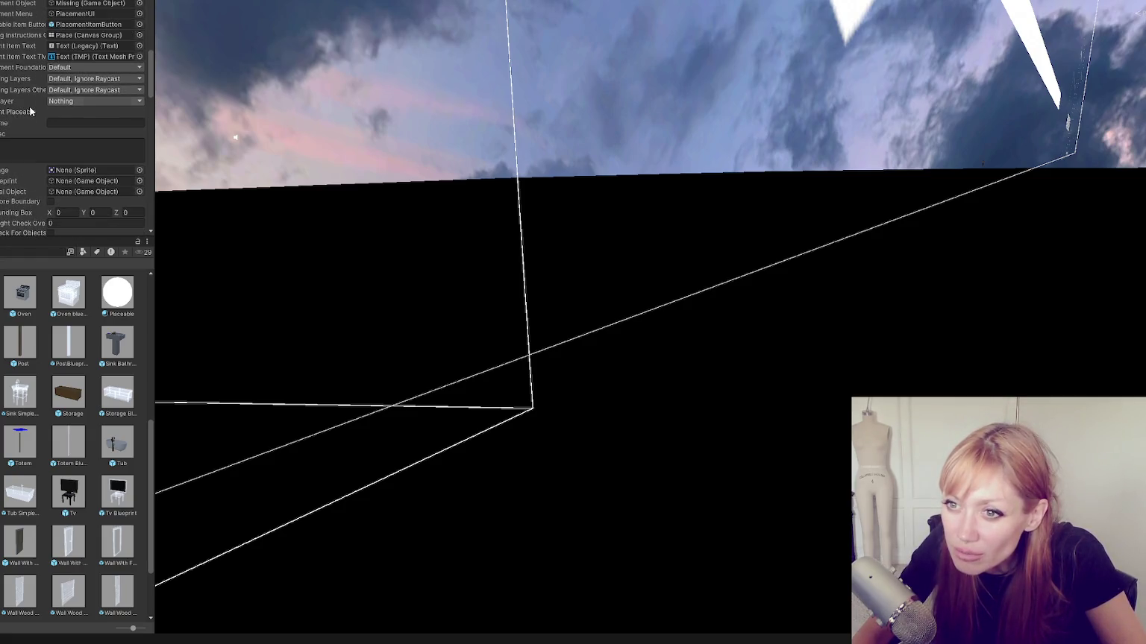
scroll(30, 110, down, 6)
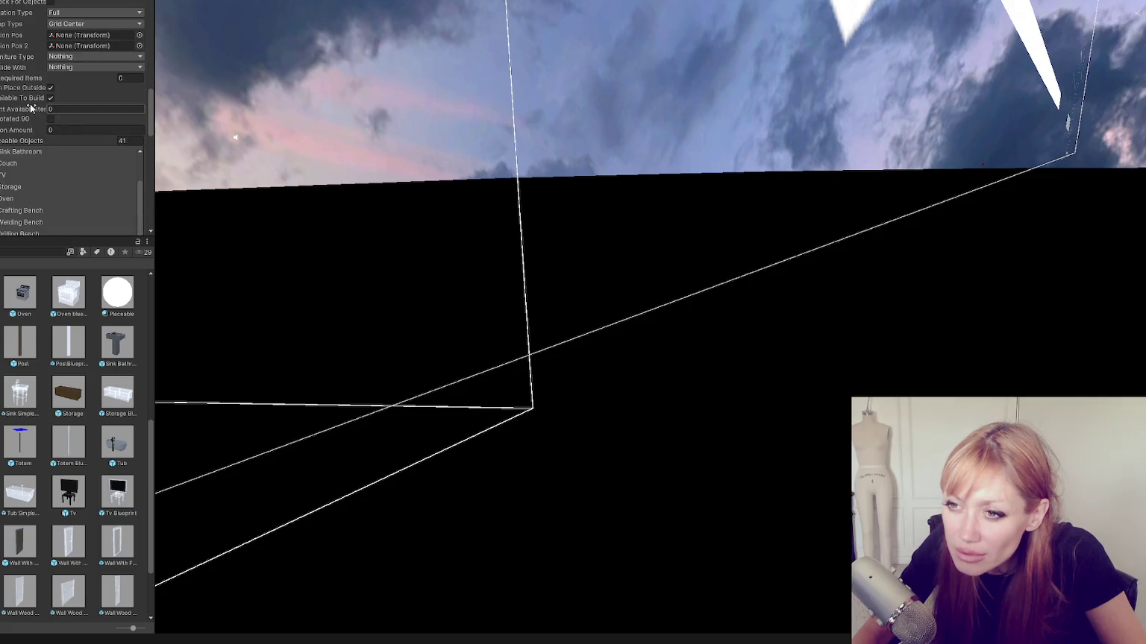
scroll(29, 187, down, 3)
click(28, 172)
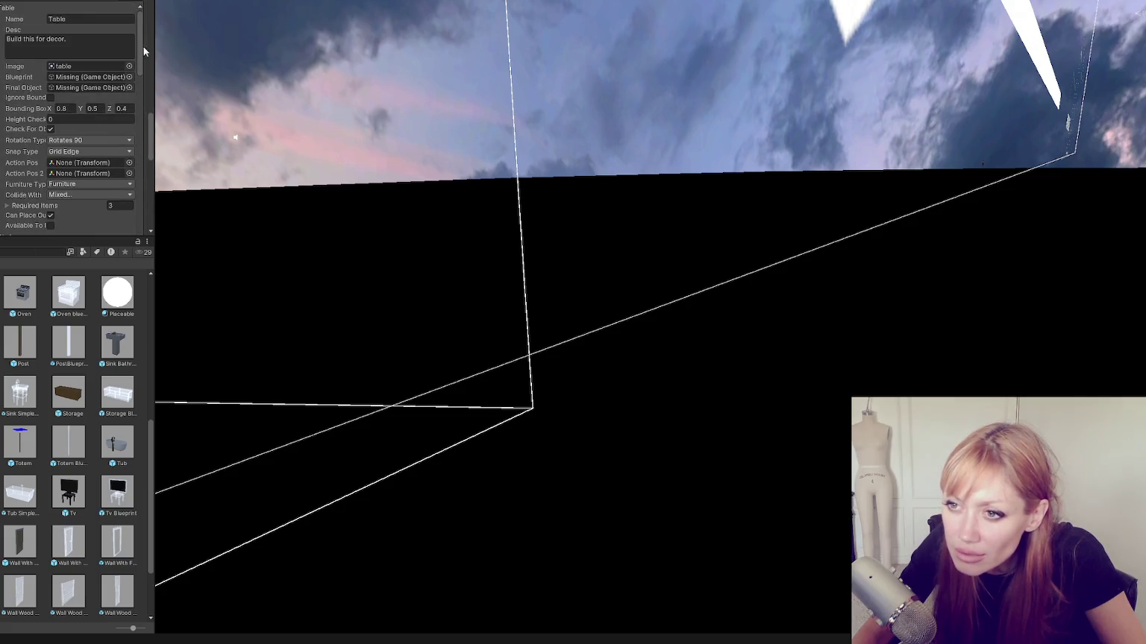
scroll(71, 112, down, 2)
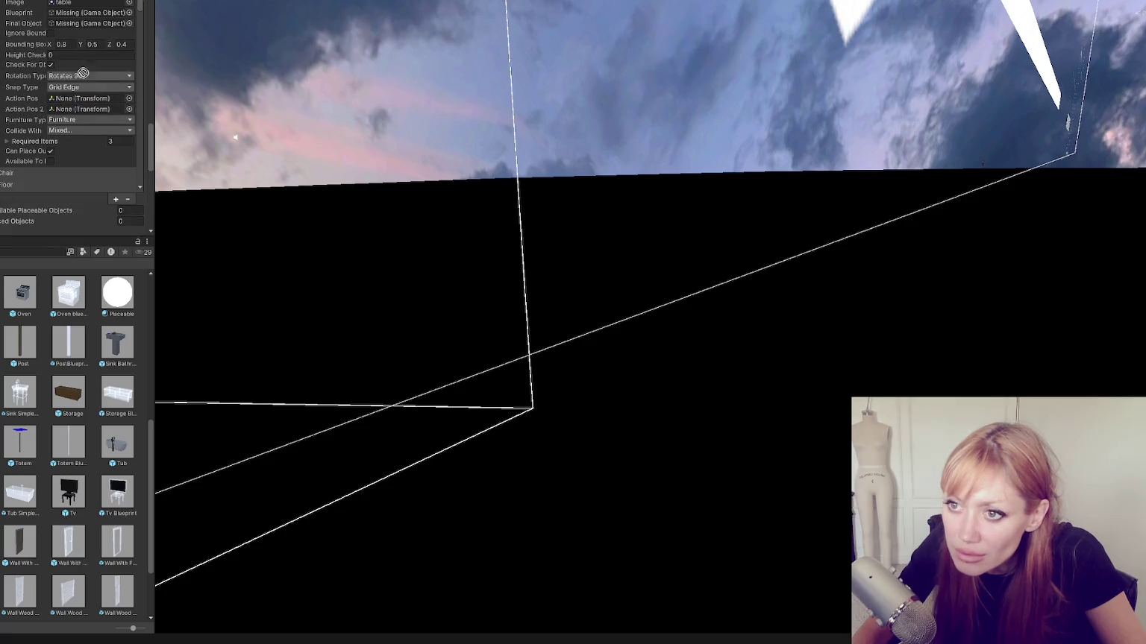
scroll(84, 105, up, 3)
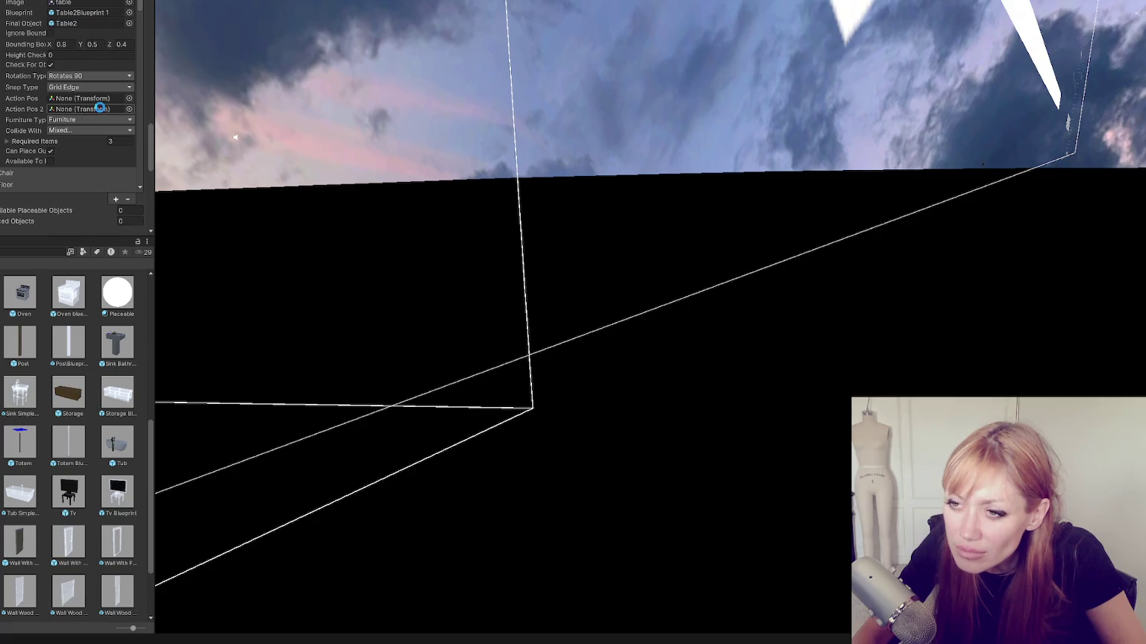
Open the title scene from the Scenes folder and continue the saved game
click(21, 409)
double_click(13, 397)
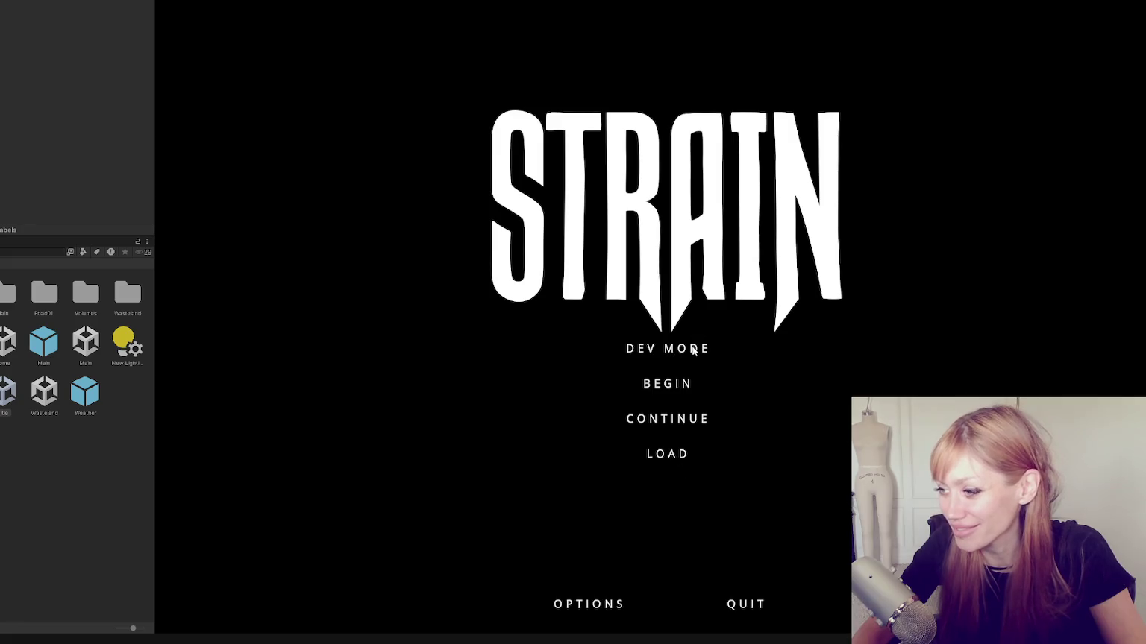
click(697, 421)
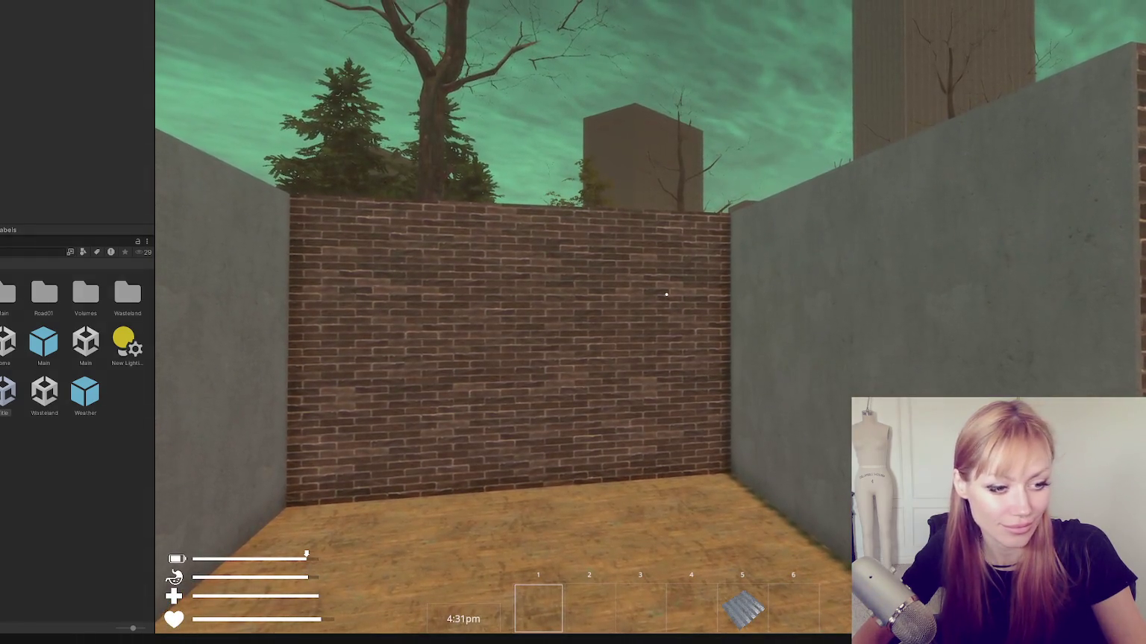
Walk backward out of the brick room and bring up the pause menu
key(s)
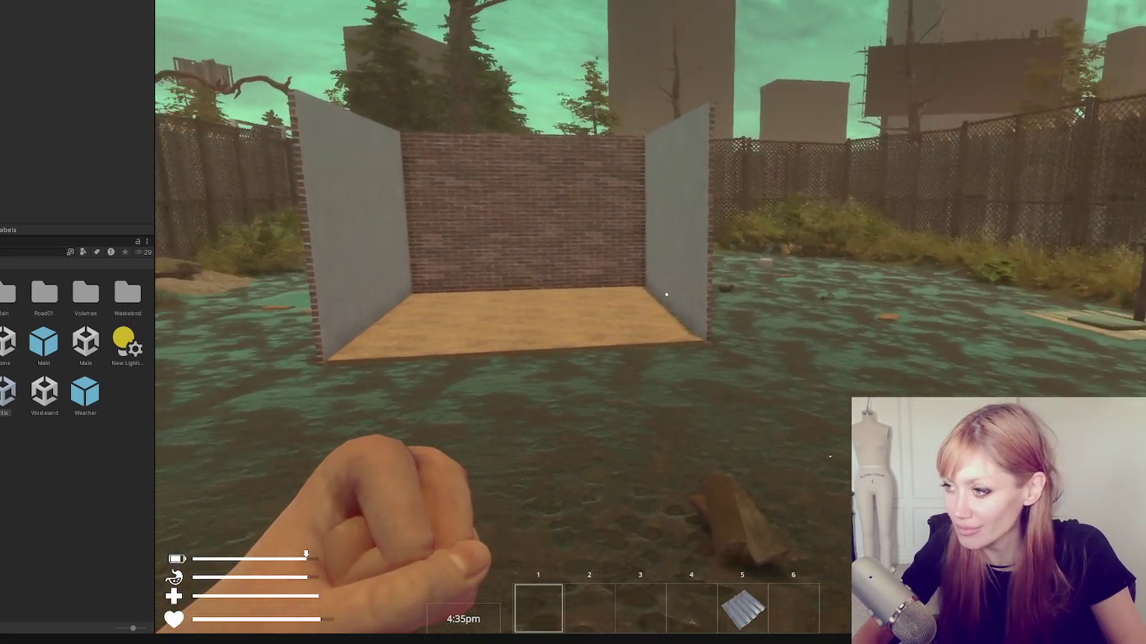
key(Escape)
Choose Table in the BUILD menu, carry its ghost into the walled room, then exit build mode
click(902, 30)
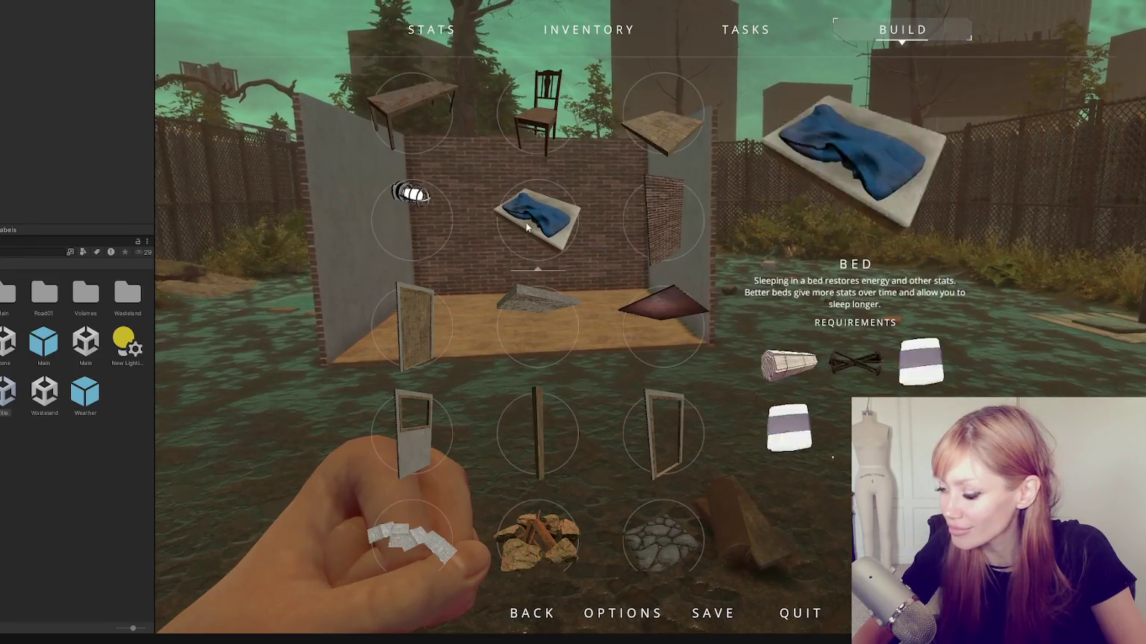
scroll(572, 350, down, 1)
scroll(562, 346, up, 3)
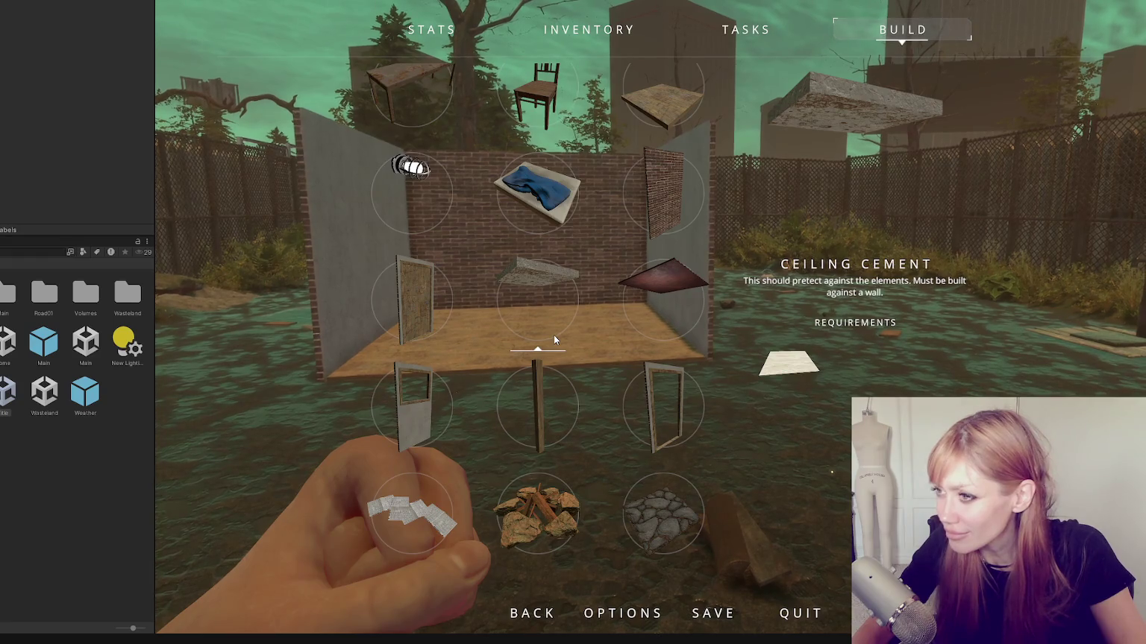
click(425, 114)
key(w)
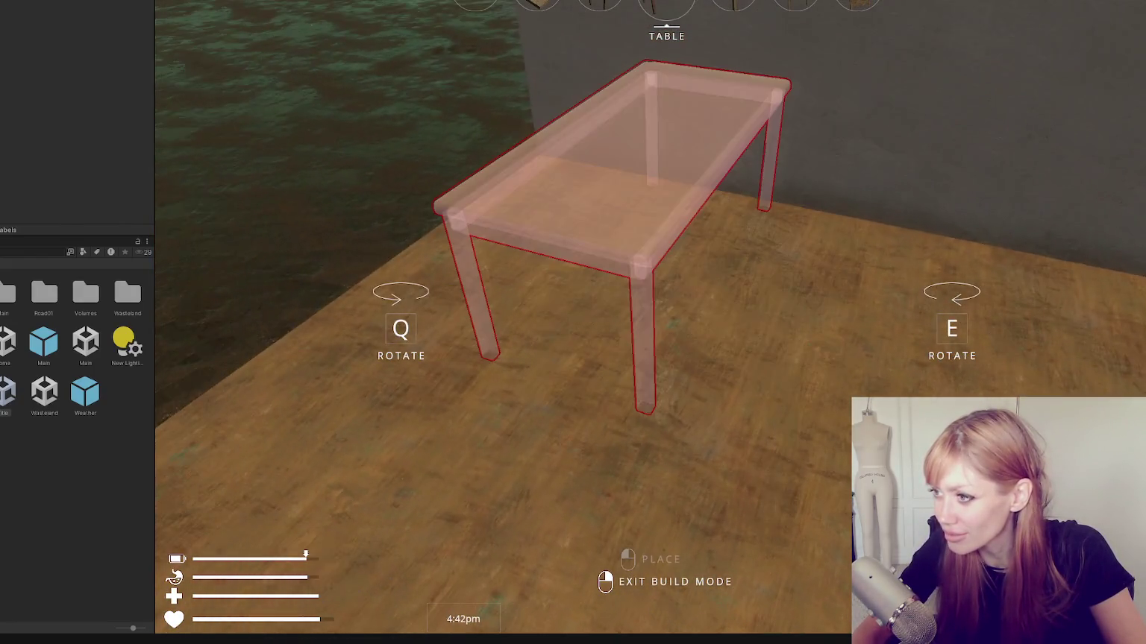
key(Escape)
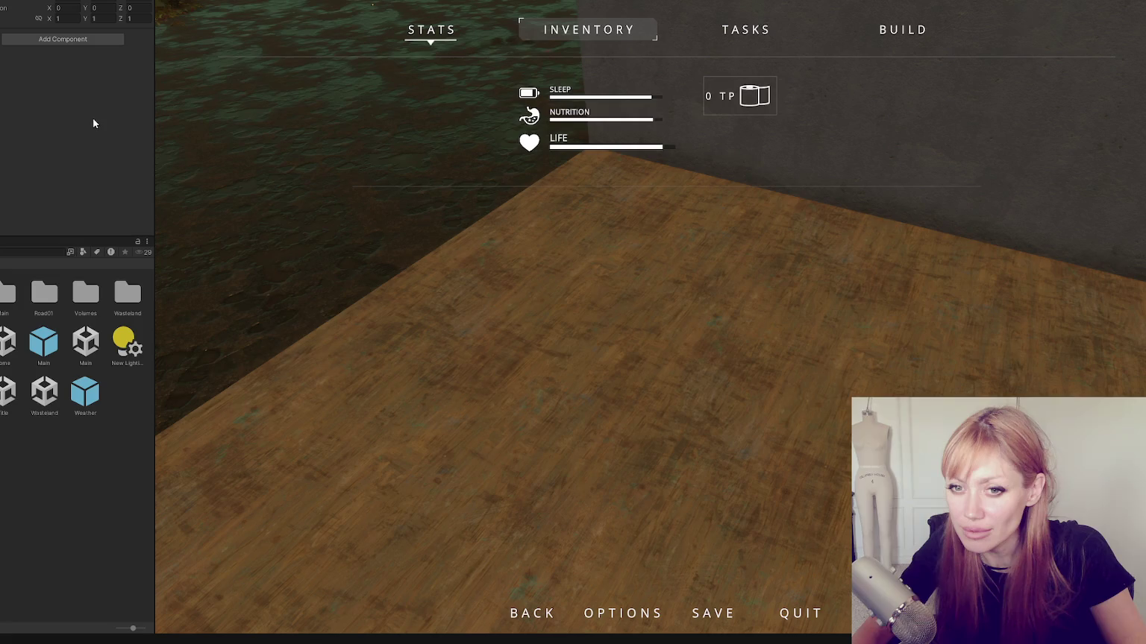
Scroll the Inspector to the Table element in Placement Controls and close the pause menu
scroll(94, 123, up, 10)
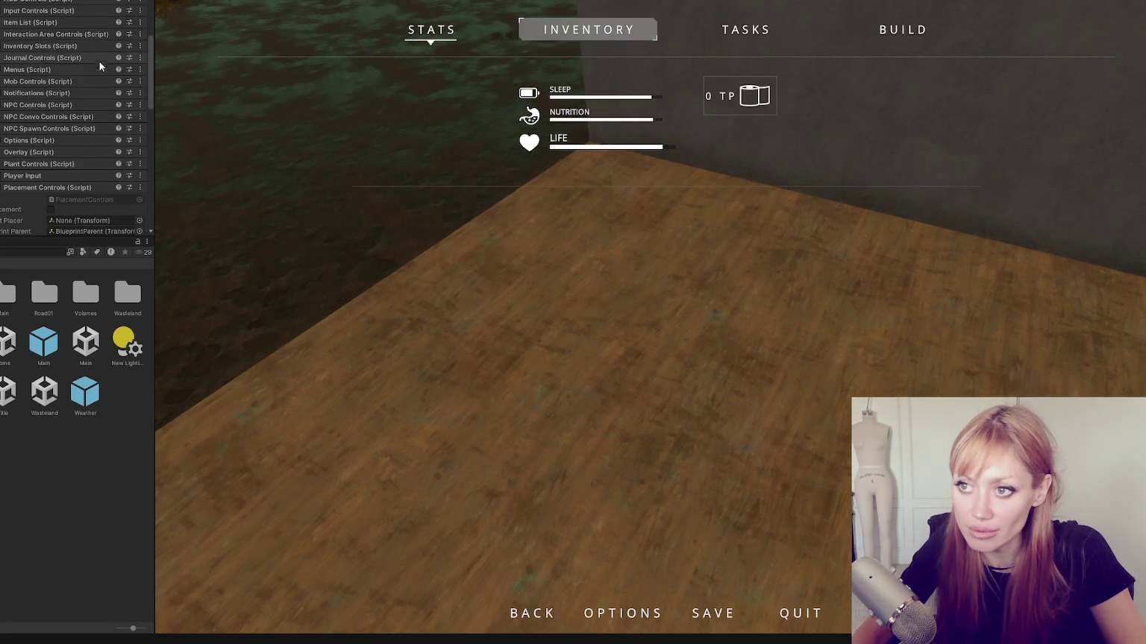
scroll(97, 66, down, 5)
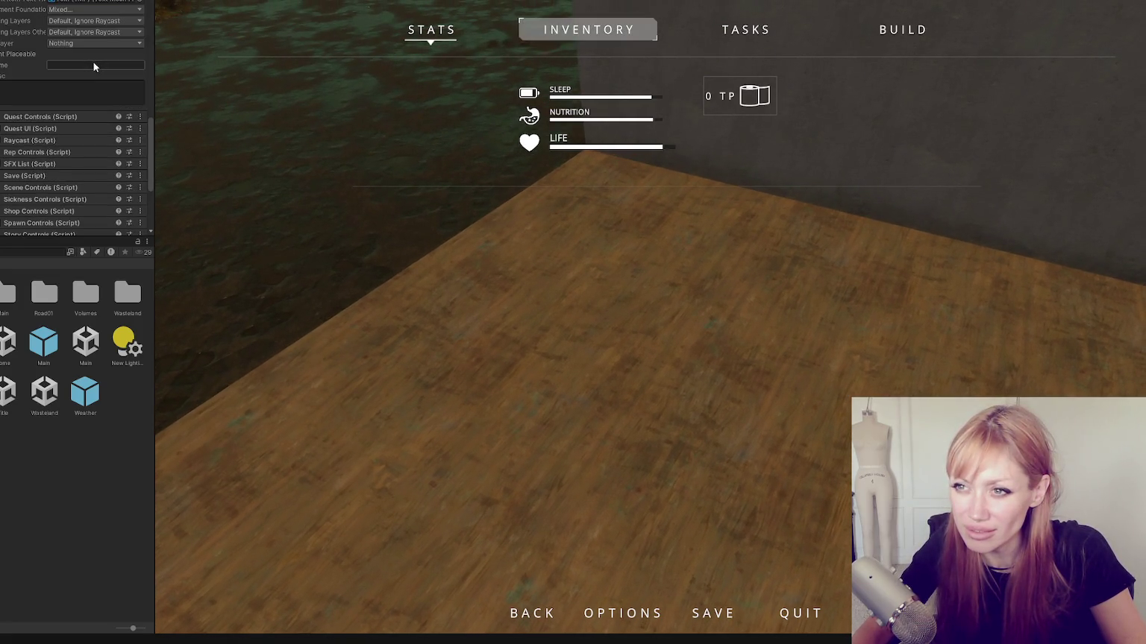
scroll(93, 65, up, 5)
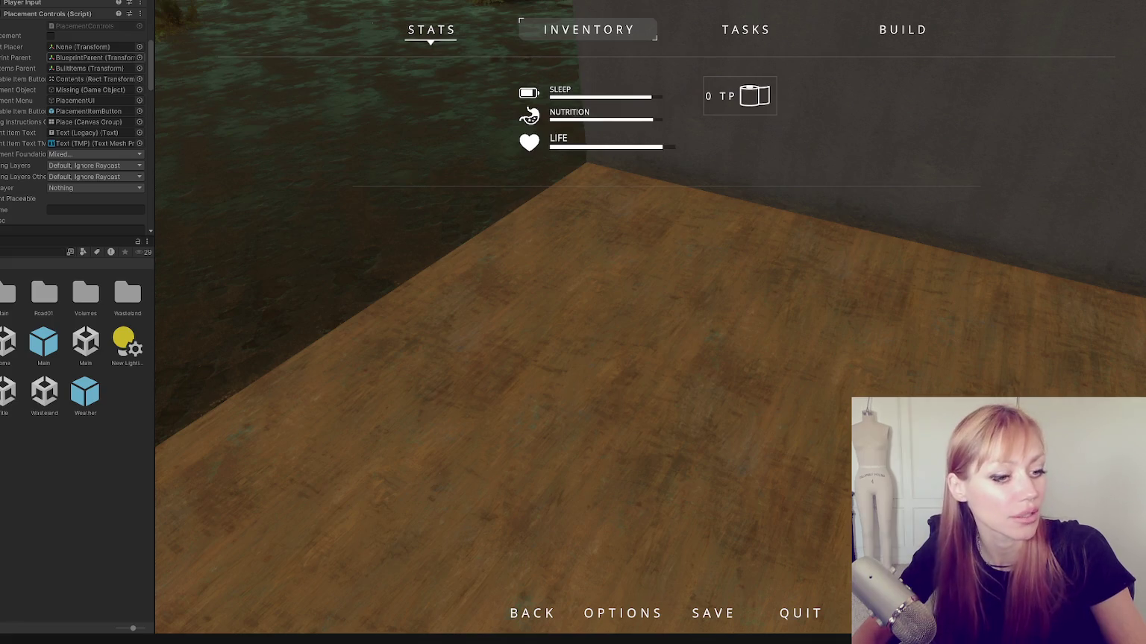
scroll(74, 120, down, 5)
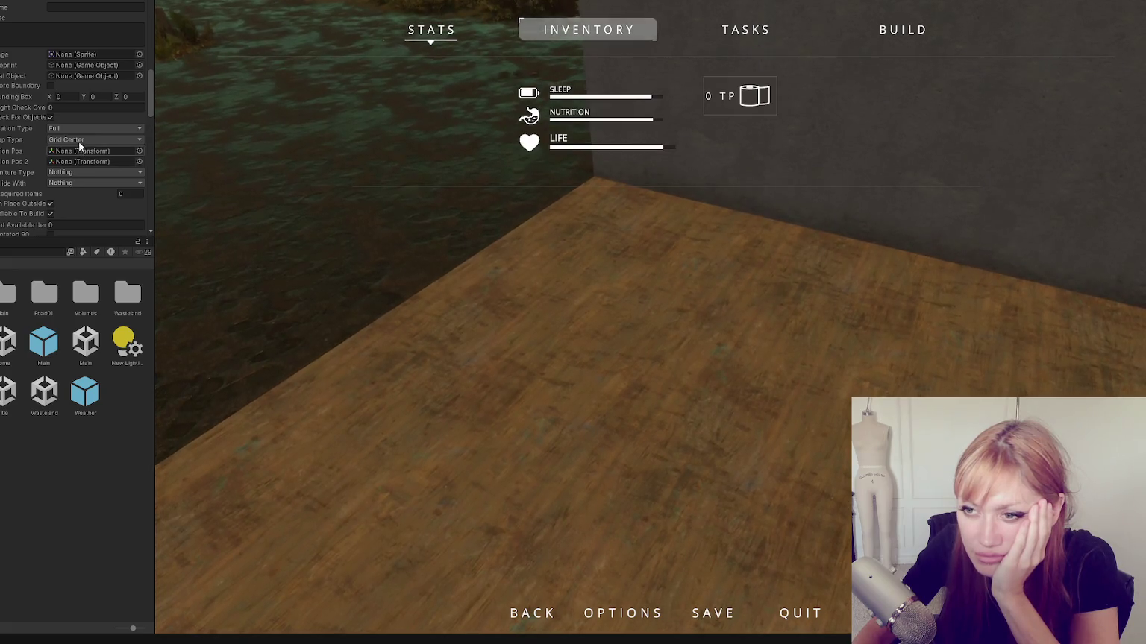
drag(151, 93, 149, 122)
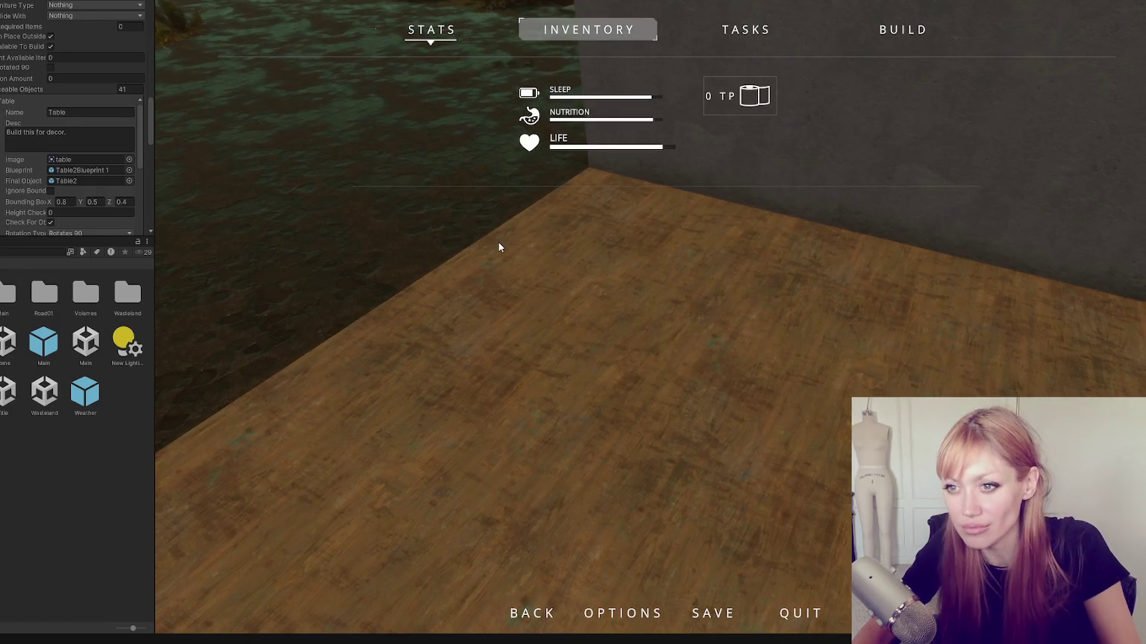
key(Escape)
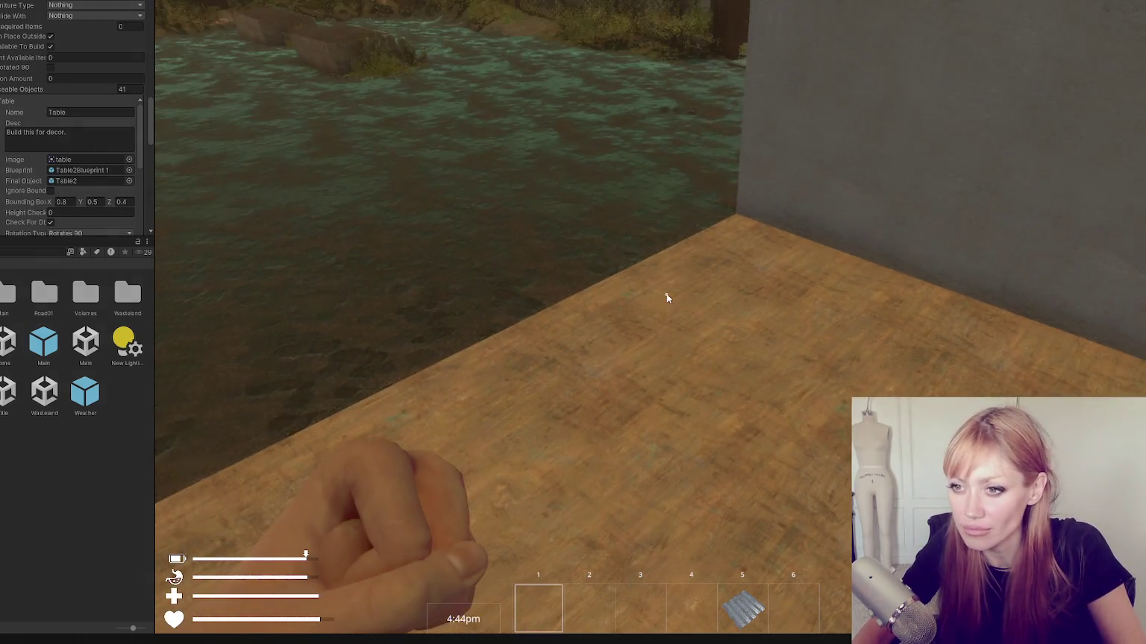
Change the Table's Snap Type to Halfway Points
scroll(16, 152, down, 3)
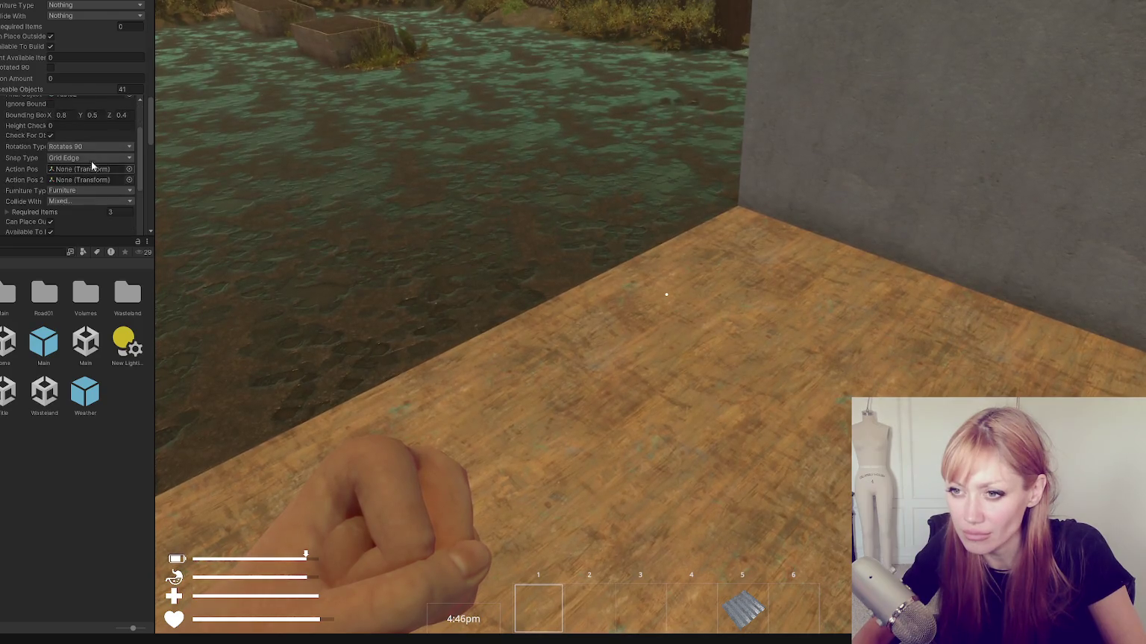
click(91, 147)
click(90, 158)
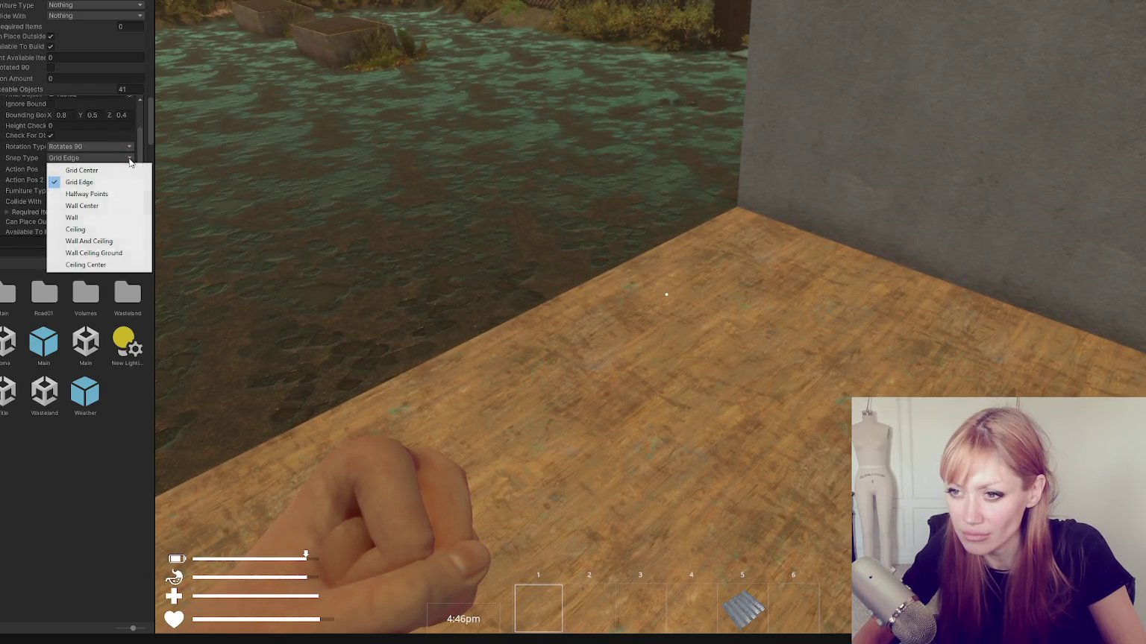
click(75, 182)
Pick Table from the BUILD menu, walk its ghost to the brick wall, then exit build mode
key(Tab)
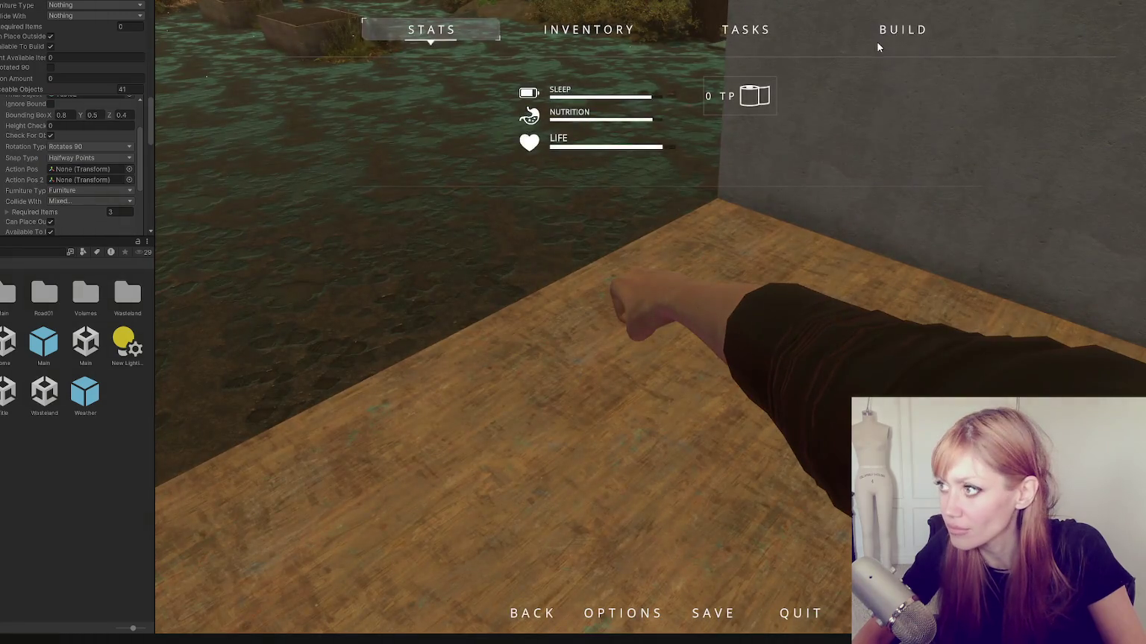
click(901, 29)
click(417, 110)
key(w)
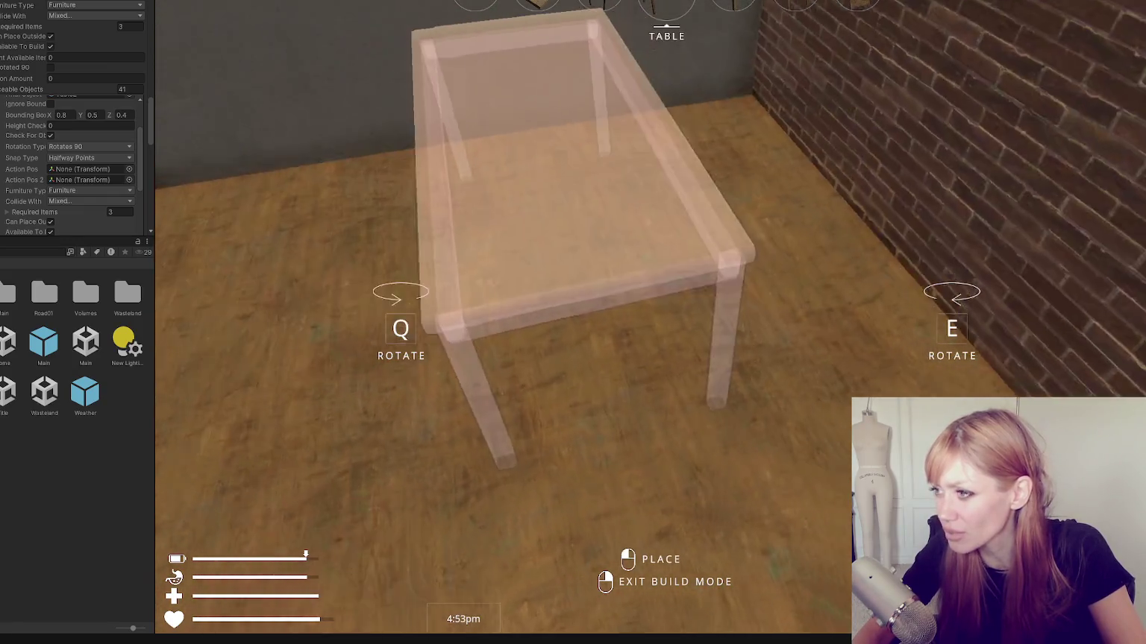
key(Escape)
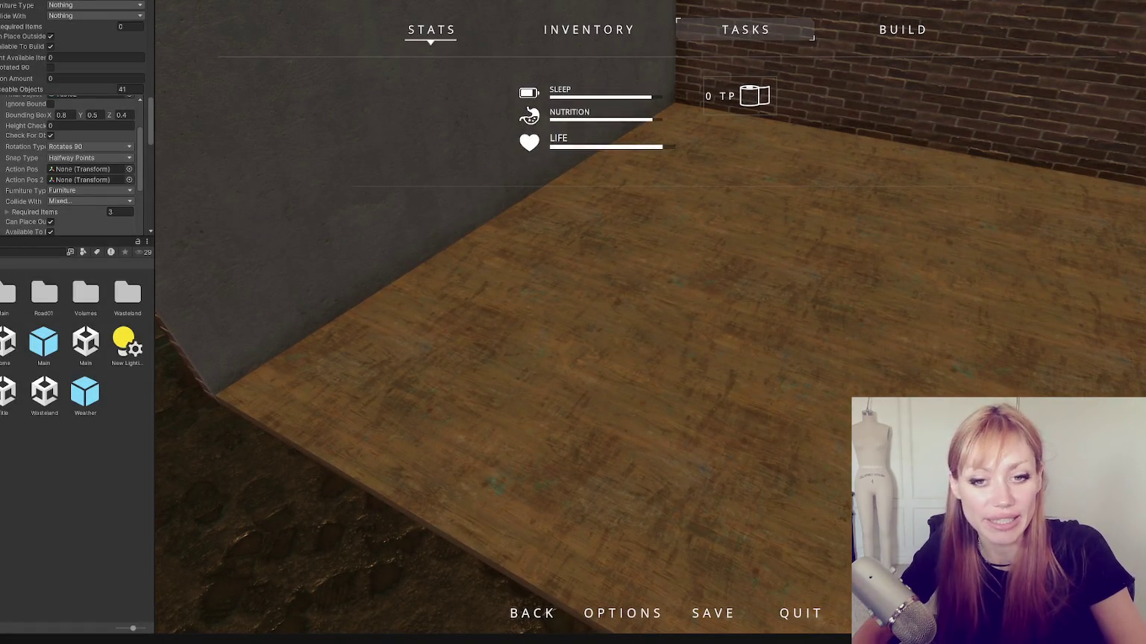
Stop the game with Ctrl+P after testing the Halfway Points table blueprint
key(ctrl+p)
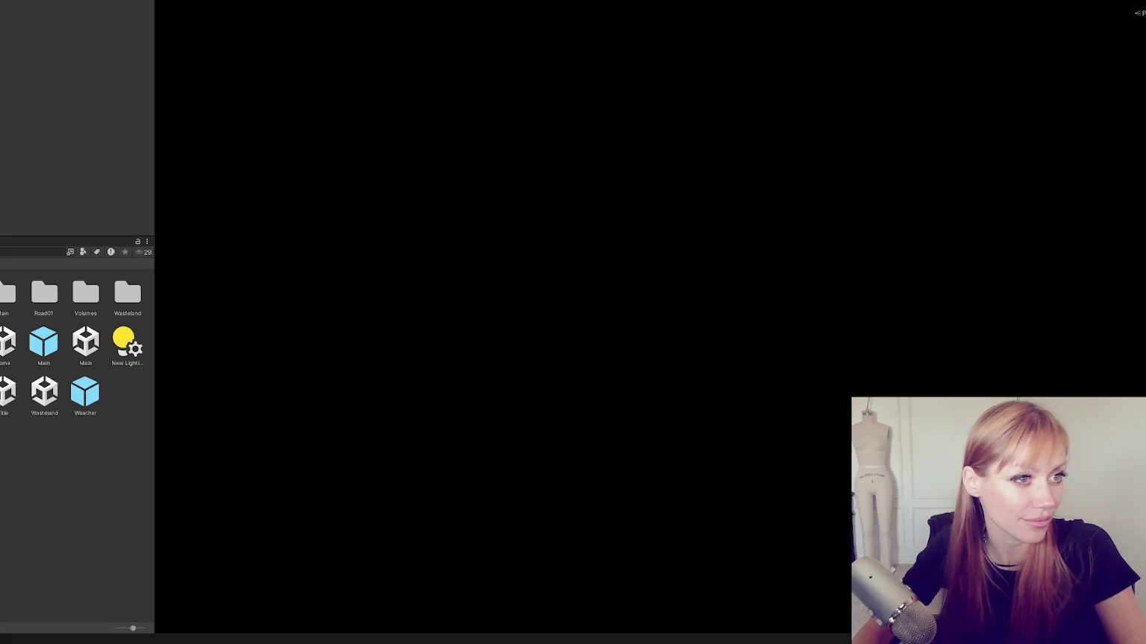